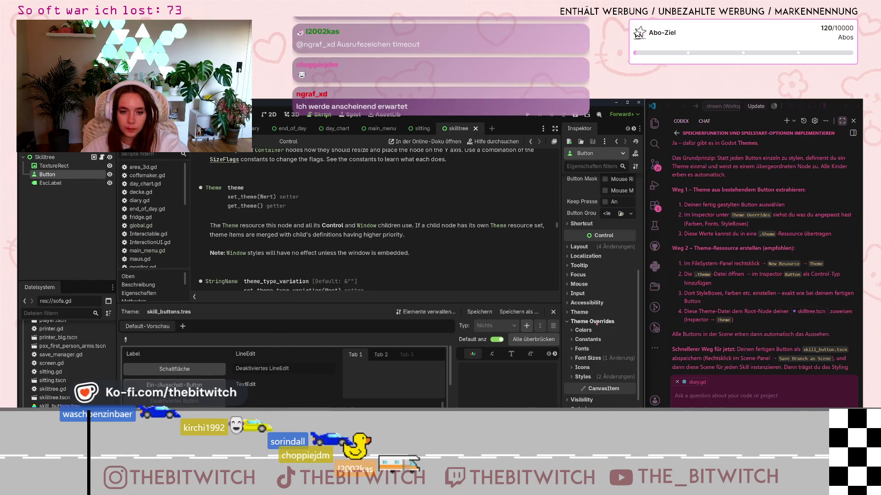
Expand the Button's Font Sizes and Styles overrides and start saving its StyleBoxFlat as a resource
{"action": "left_click", "coordinate": [572, 358]}
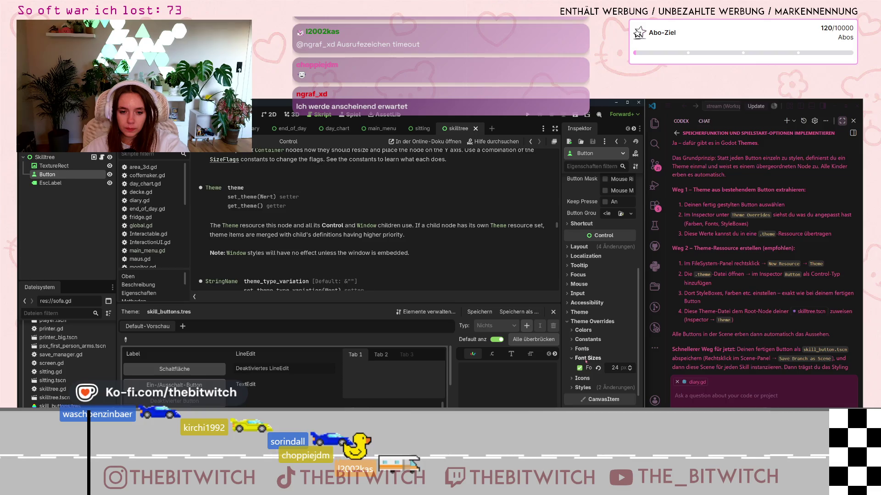
{"action": "left_click", "coordinate": [572, 388]}
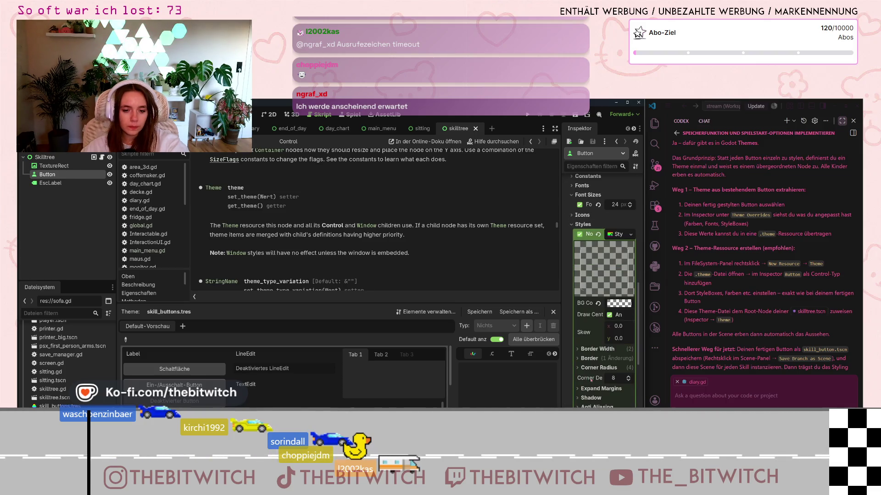
{"action": "left_click", "coordinate": [631, 234]}
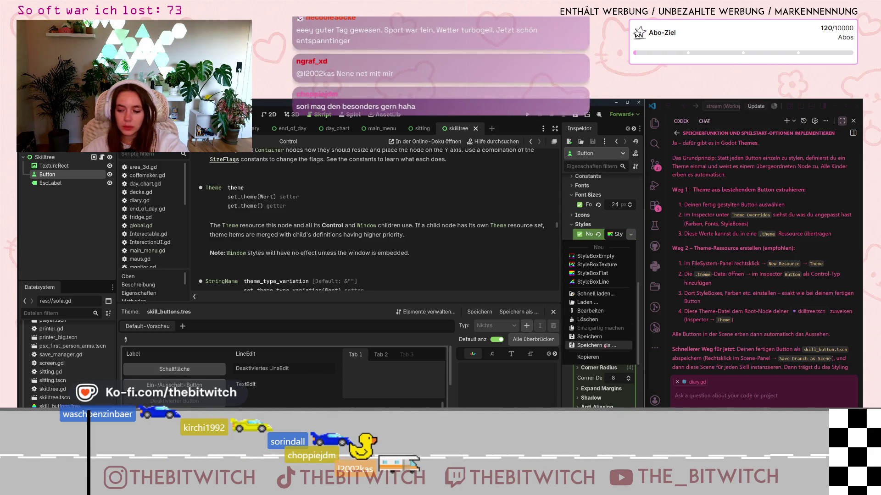
{"action": "left_click", "coordinate": [605, 346]}
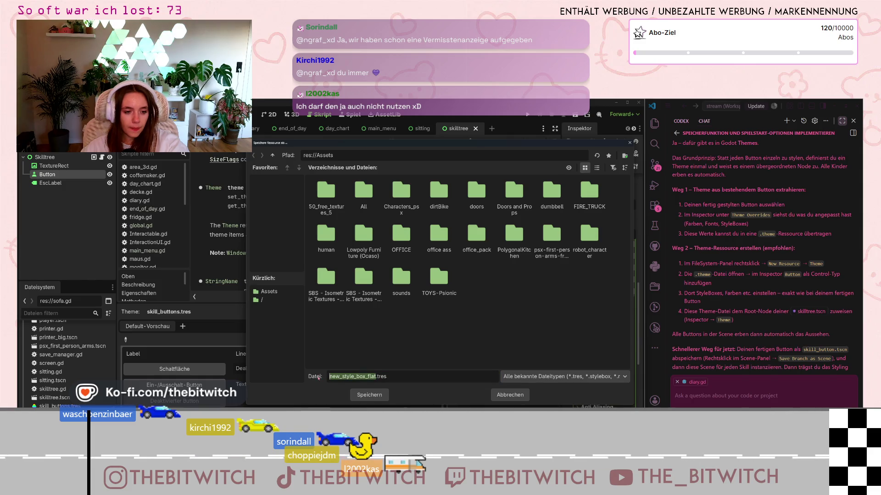
Save the Button's StyleBoxFlat as style_skill_buttons.tres in res://Assets
{"action": "type", "text": "style_sk"}
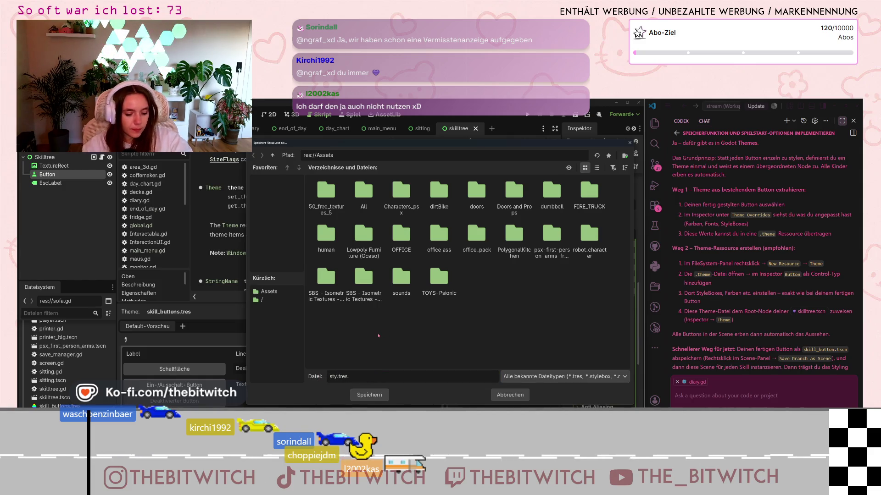
{"action": "type", "text": "ill_buttons"}
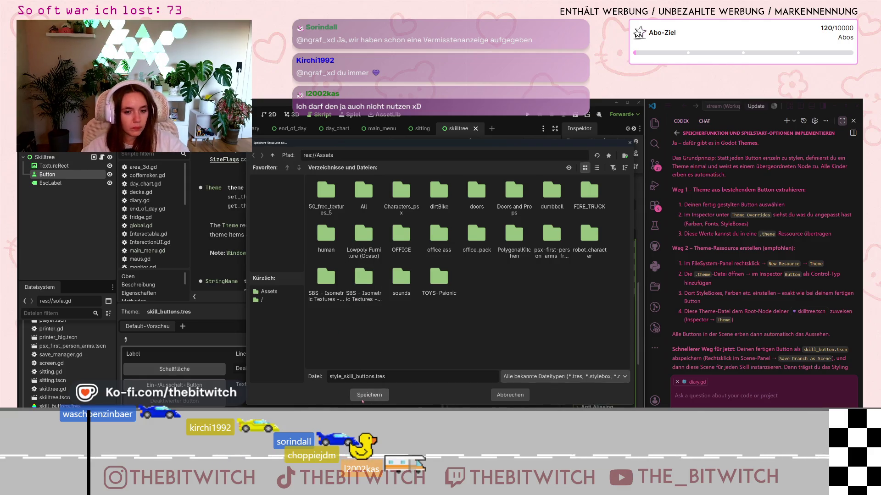
{"action": "left_click", "coordinate": [360, 397]}
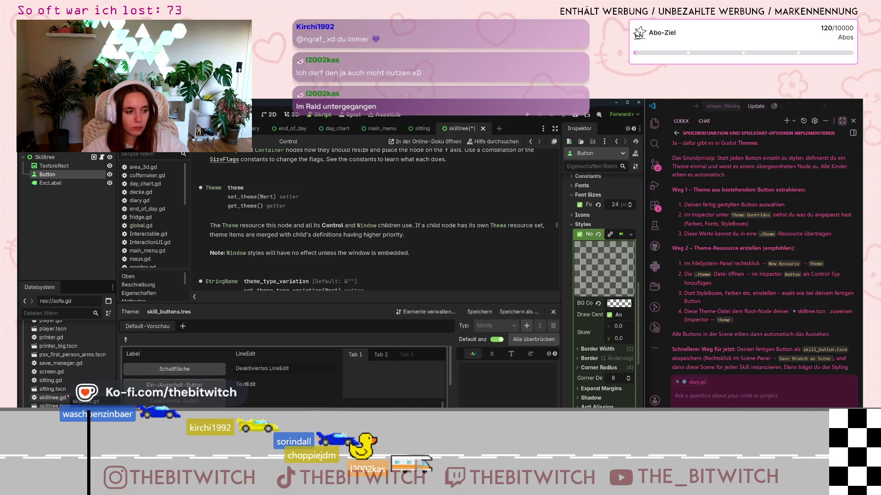
Move style_skill_buttons.tres from the Assets folder into the project root res://
{"action": "scroll", "coordinate": [68, 397], "scroll_direction": "up", "scroll_amount": 5}
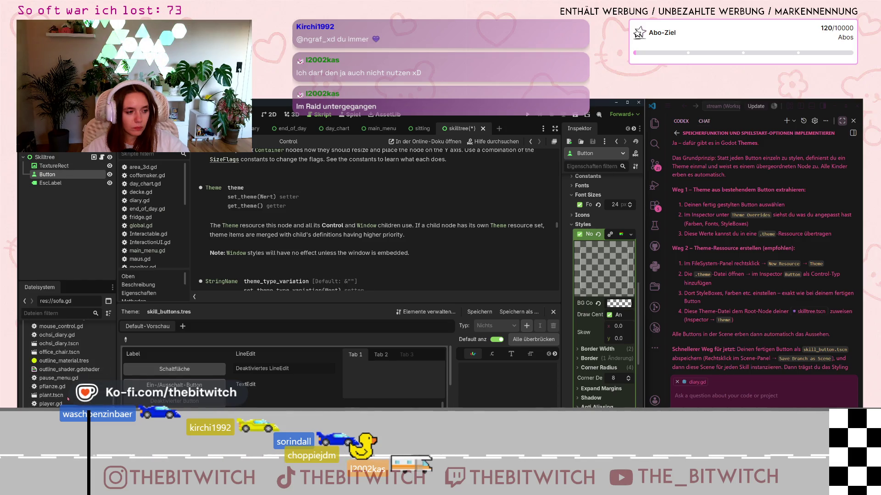
{"action": "scroll", "coordinate": [68, 398], "scroll_direction": "up", "scroll_amount": 10}
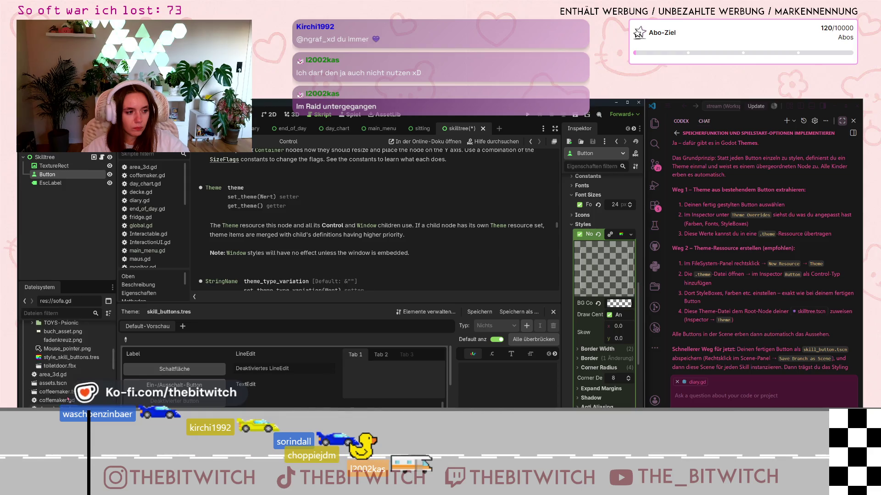
{"action": "scroll", "coordinate": [68, 399], "scroll_direction": "up", "scroll_amount": 3}
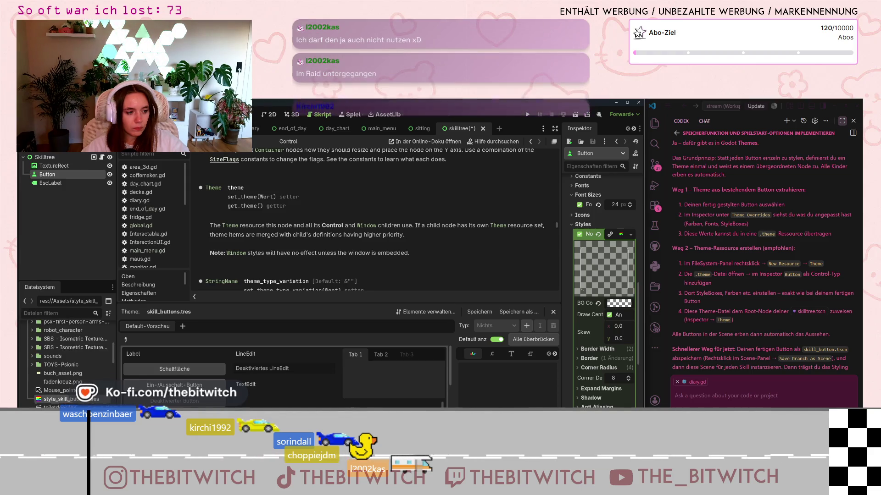
{"action": "left_click_drag", "start_coordinate": [68, 399], "coordinate": [55, 360]}
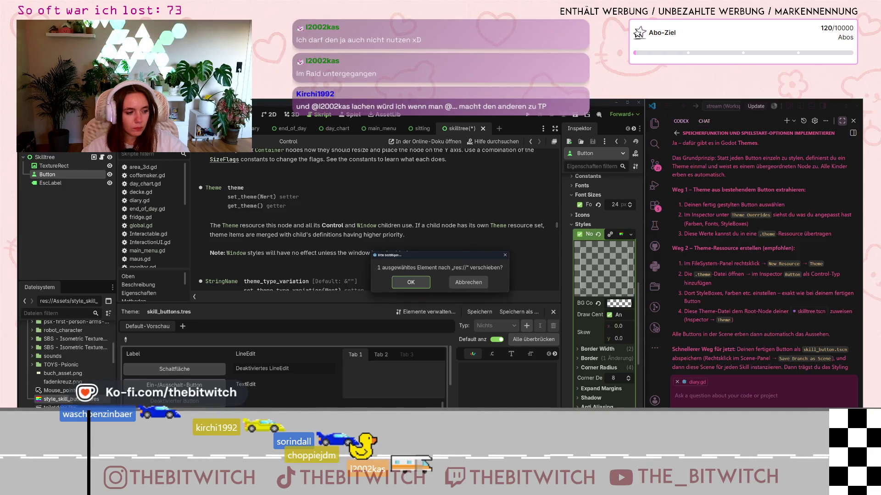
{"action": "left_click", "coordinate": [425, 283]}
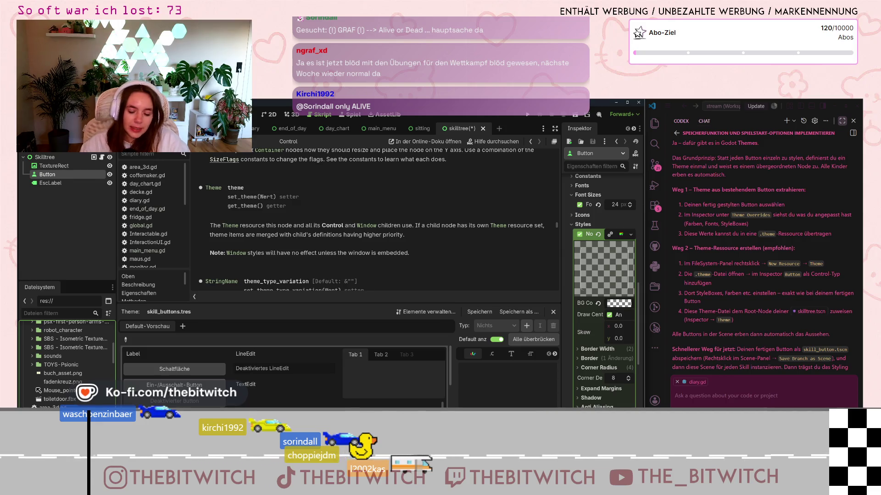
{"action": "scroll", "coordinate": [59, 390], "scroll_direction": "down", "scroll_amount": 10}
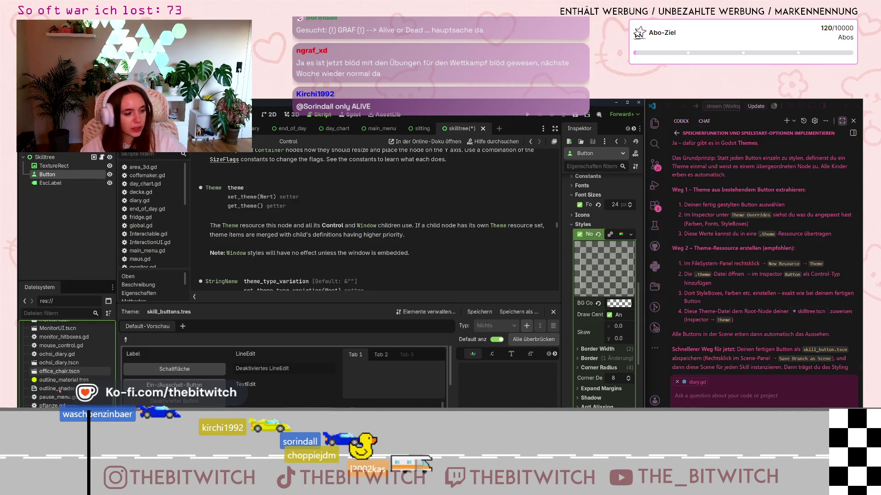
{"action": "scroll", "coordinate": [59, 391], "scroll_direction": "down", "scroll_amount": 8}
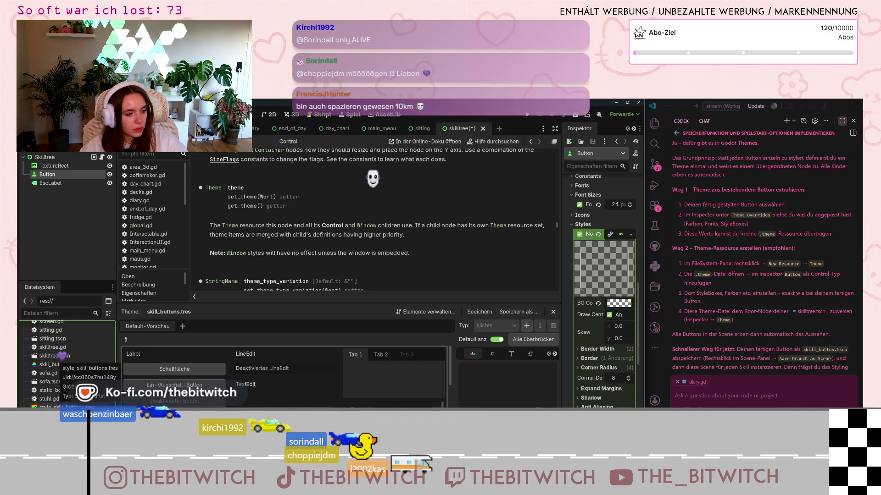
{"action": "left_click", "coordinate": [65, 407]}
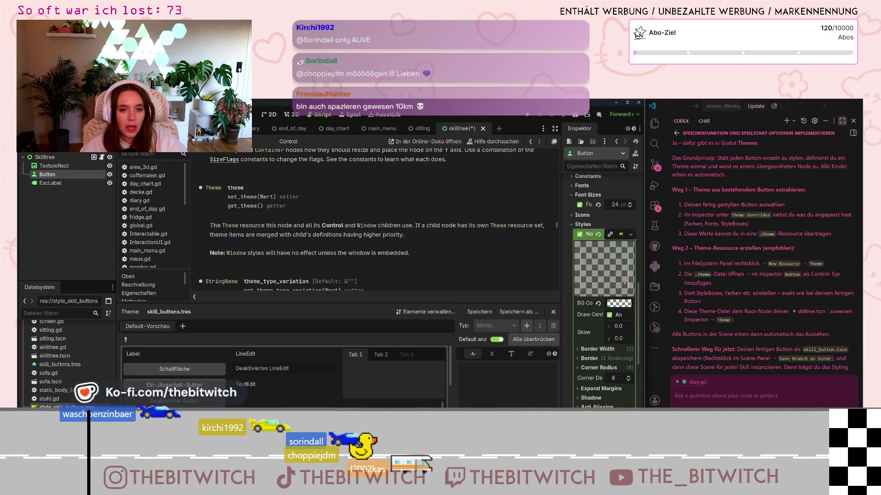
{"action": "scroll", "coordinate": [624, 284], "scroll_direction": "down", "scroll_amount": 4}
{"action": "scroll", "coordinate": [625, 284], "scroll_direction": "up", "scroll_amount": 2}
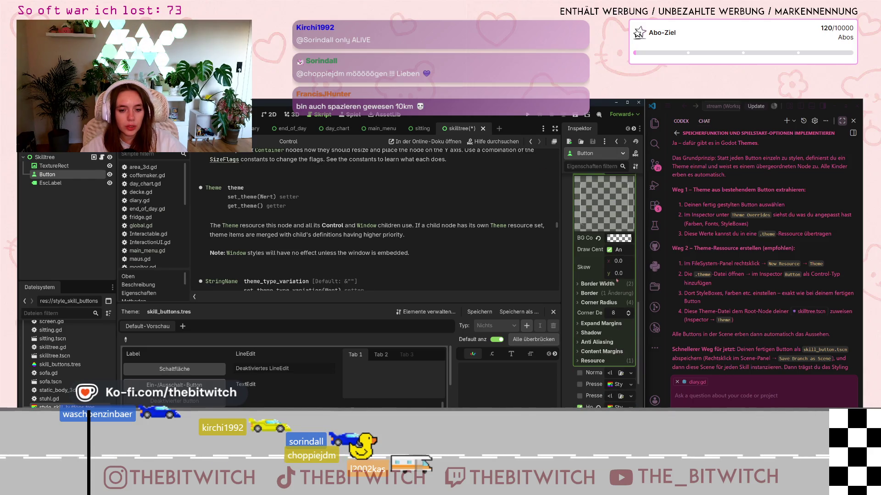
{"action": "scroll", "coordinate": [607, 316], "scroll_direction": "up", "scroll_amount": 7}
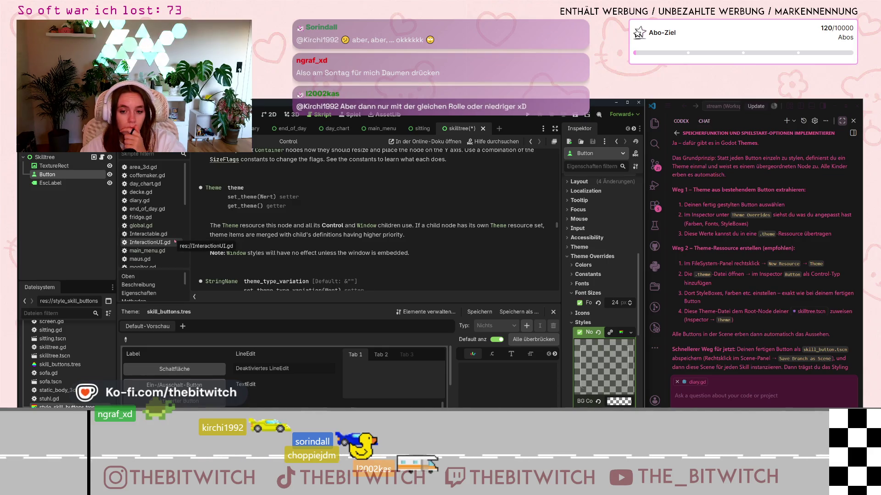
Select the Skilltree root node to show its properties in the Inspector
{"action": "left_click", "coordinate": [53, 159]}
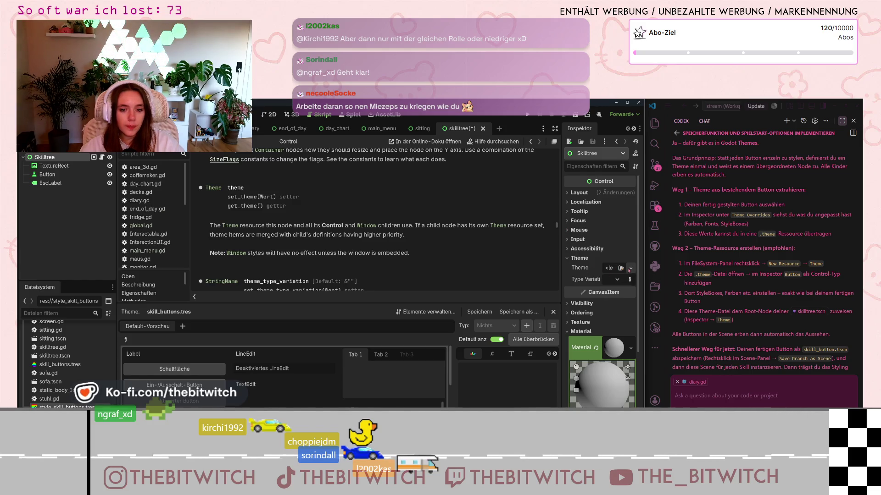
Try loading style_skill_buttons.tres as the Skilltree's Theme, which triggers a type-mismatch warning
{"action": "left_click", "coordinate": [629, 269]}
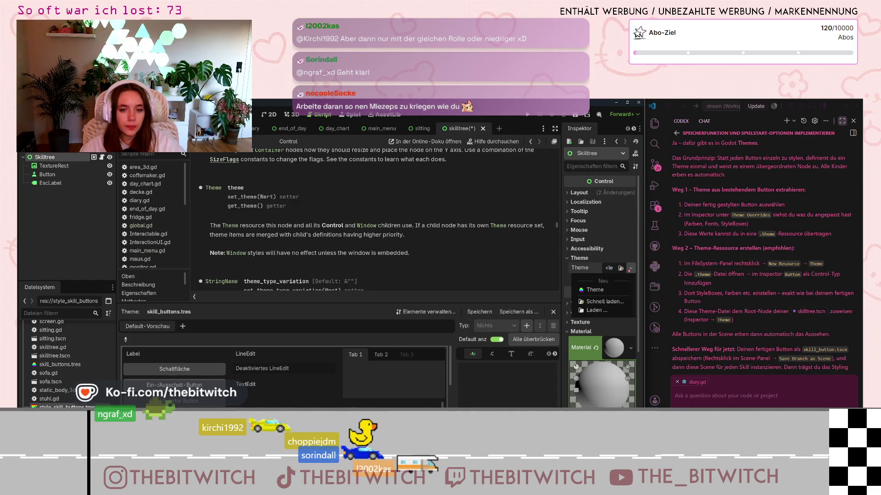
{"action": "left_click", "coordinate": [598, 311]}
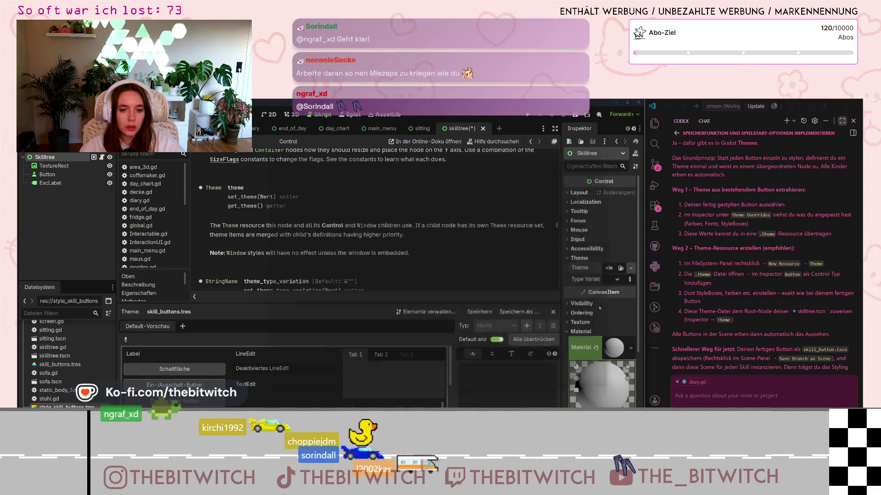
{"action": "left_click", "coordinate": [439, 195]}
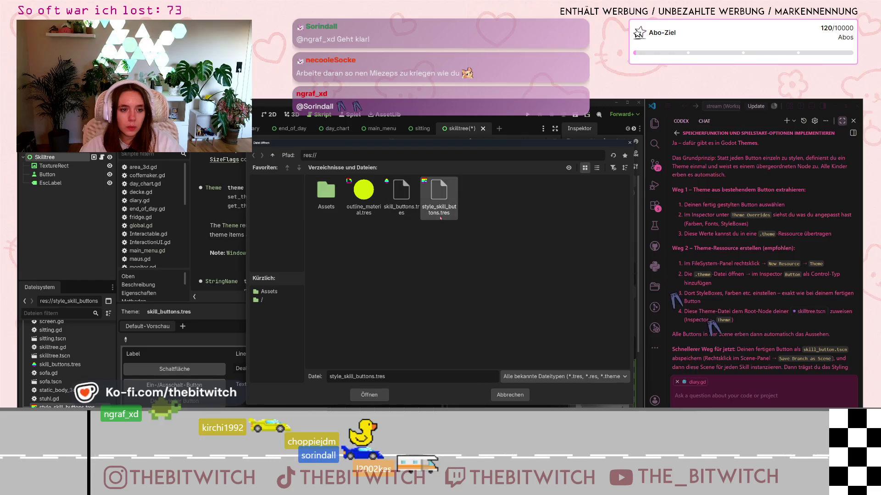
{"action": "key", "text": "Return"}
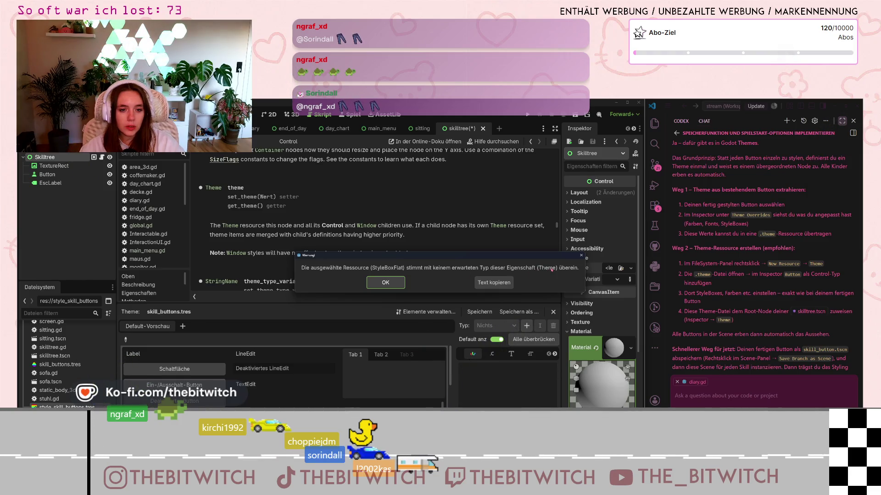
Dismiss the StyleBoxFlat type-mismatch warning
{"action": "left_click", "coordinate": [385, 282]}
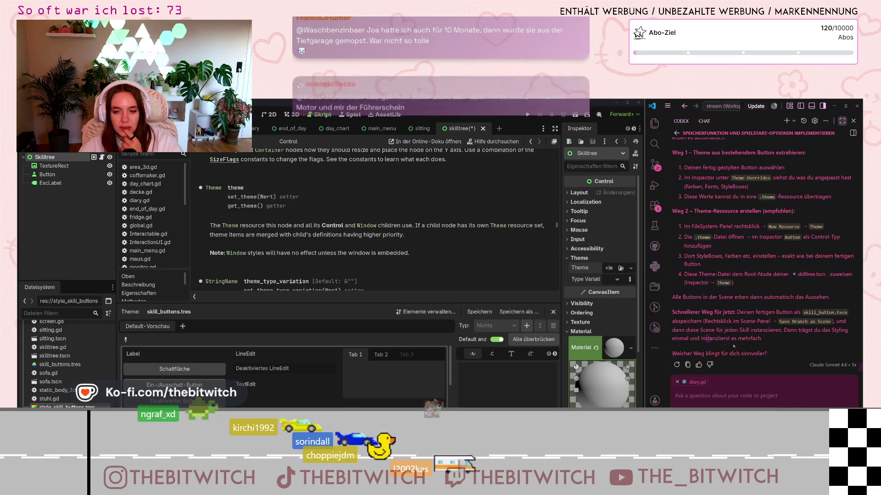
Review the assistant's faster-approach paragraph and the Skilltree node's context menu without changing anything
{"action": "left_click_drag", "start_coordinate": [702, 338], "coordinate": [739, 340]}
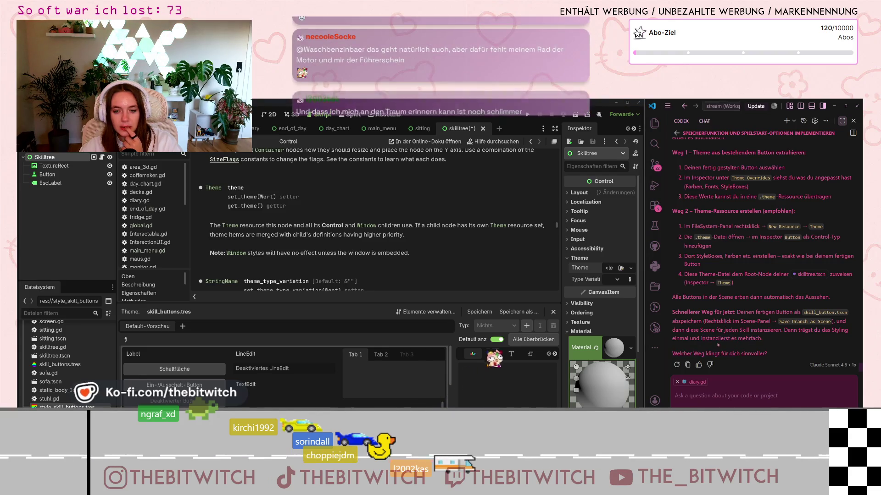
{"action": "left_click", "coordinate": [725, 314]}
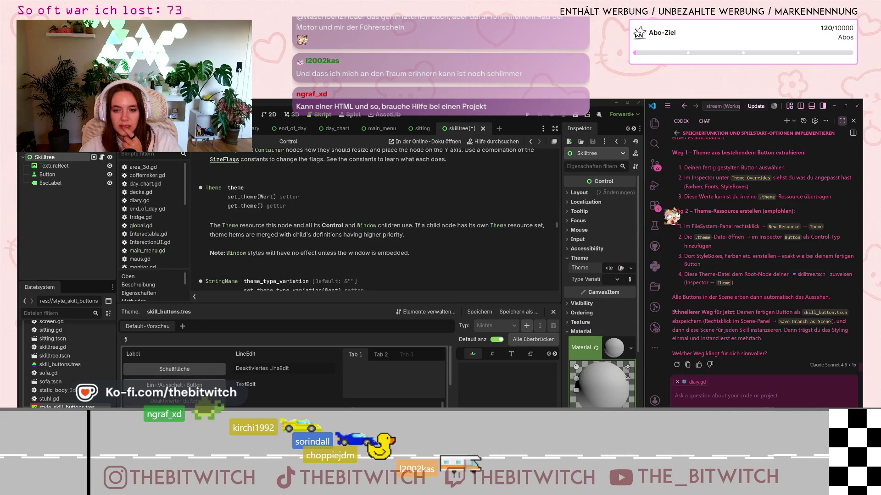
{"action": "triple_click", "coordinate": [747, 335]}
{"action": "left_click", "coordinate": [747, 334]}
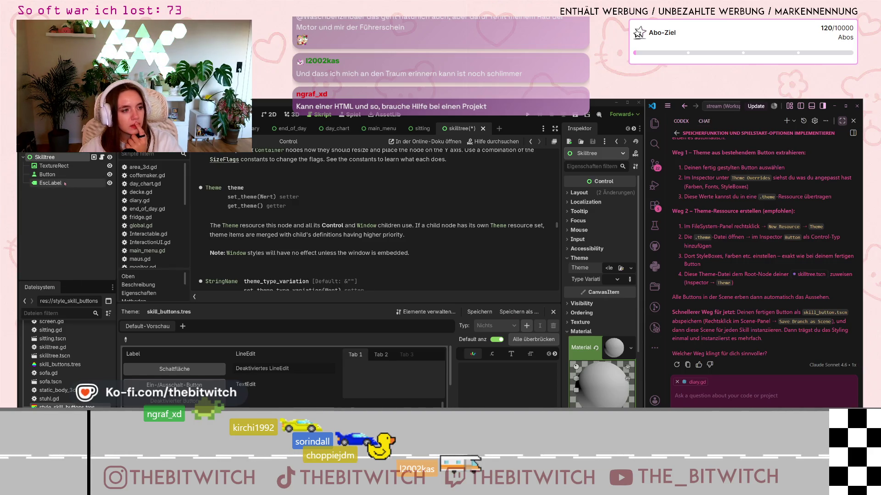
{"action": "right_click", "coordinate": [48, 158]}
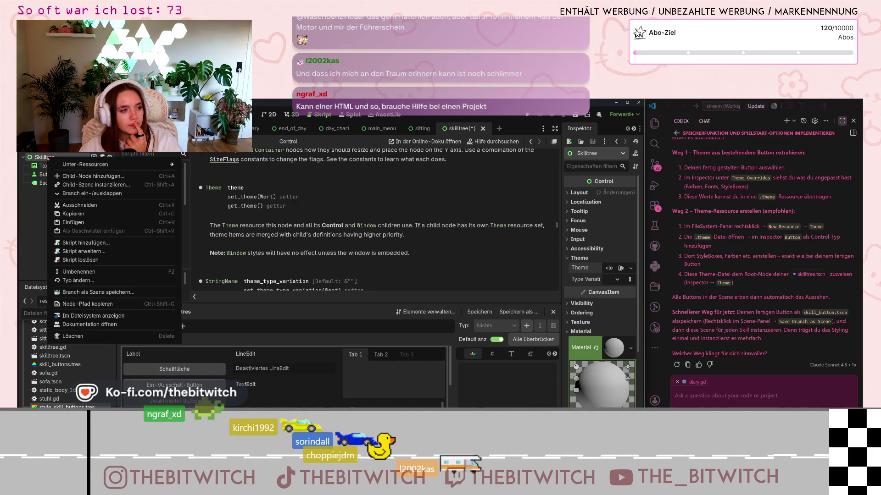
{"action": "key", "text": "Escape"}
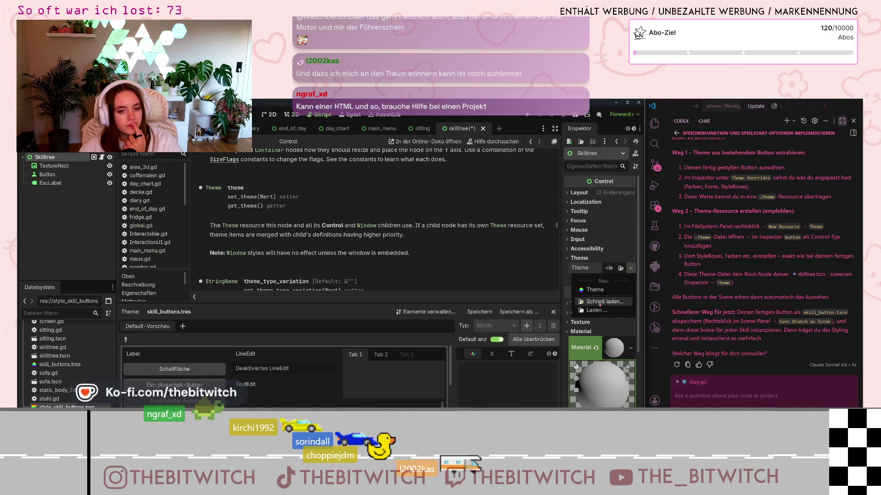
Assign skill_buttons.tres as the Skilltree's Theme, then clear the Theme again
{"action": "left_click", "coordinate": [620, 268]}
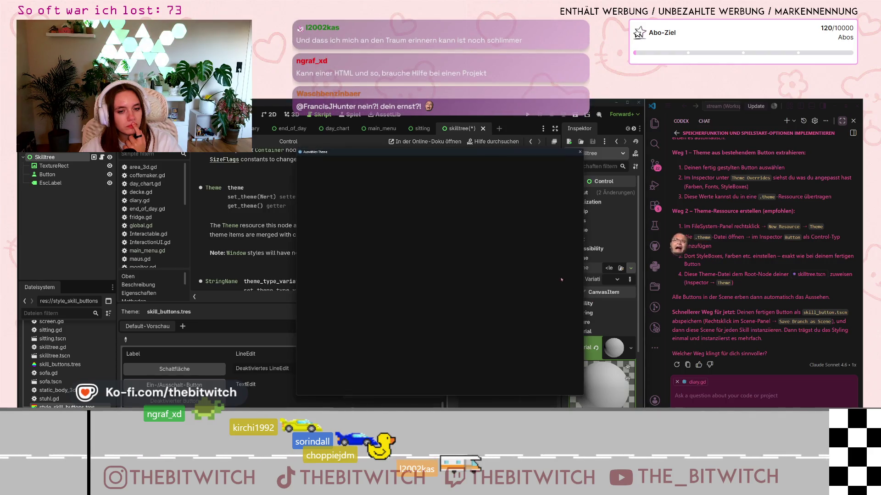
{"action": "double_click", "coordinate": [361, 188]}
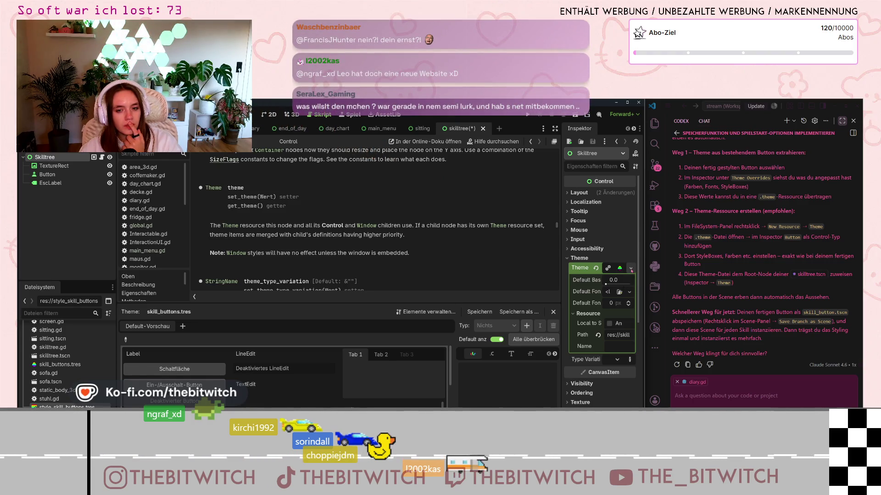
{"action": "left_click", "coordinate": [630, 268]}
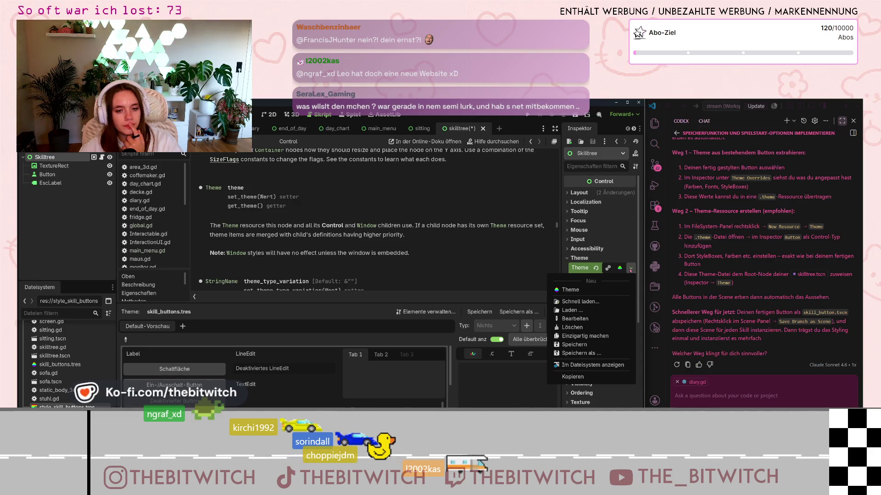
{"action": "left_click", "coordinate": [581, 327]}
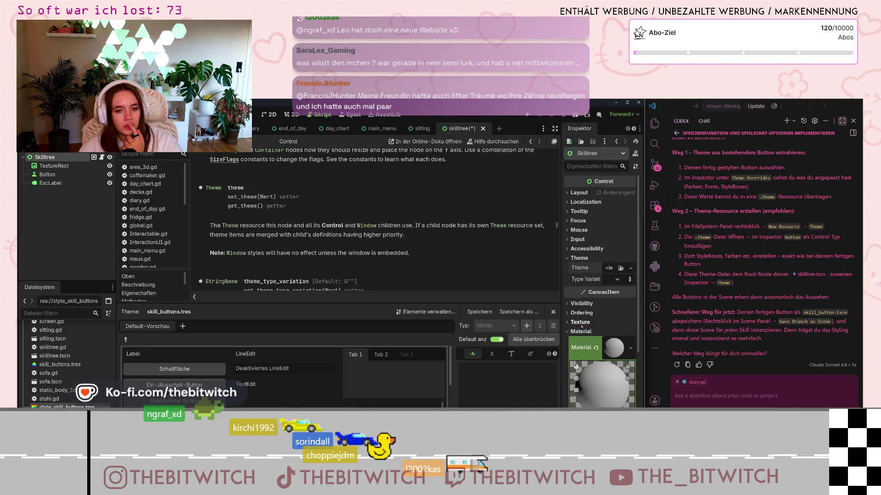
{"action": "left_click", "coordinate": [620, 268]}
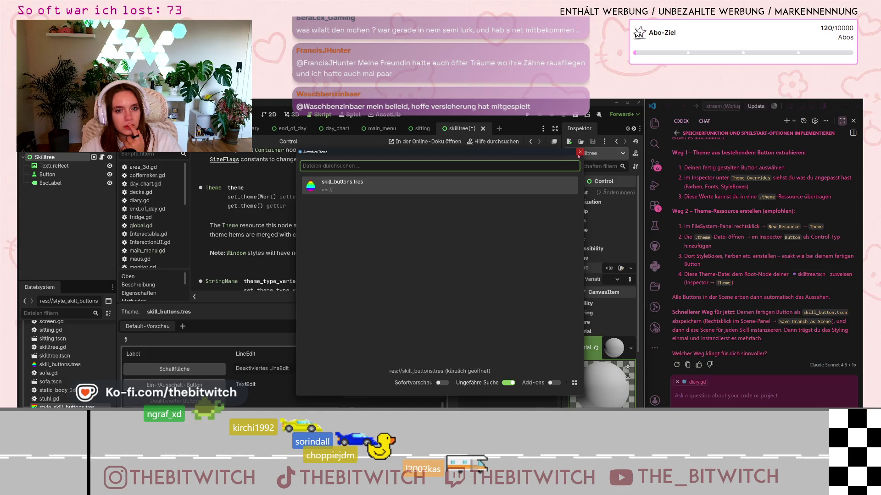
{"action": "left_click", "coordinate": [579, 152]}
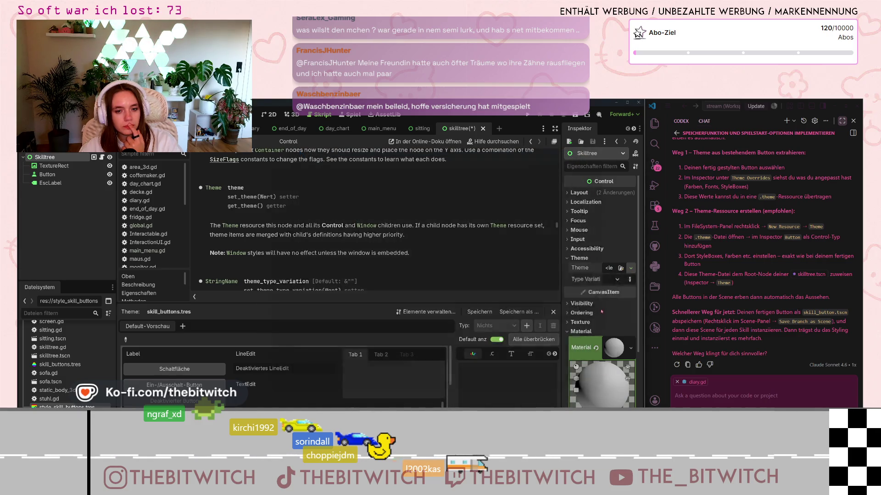
Try loading style_skill_buttons.tres as the root's Theme again, getting the StyleBoxFlat mismatch warning
{"action": "left_click", "coordinate": [620, 267]}
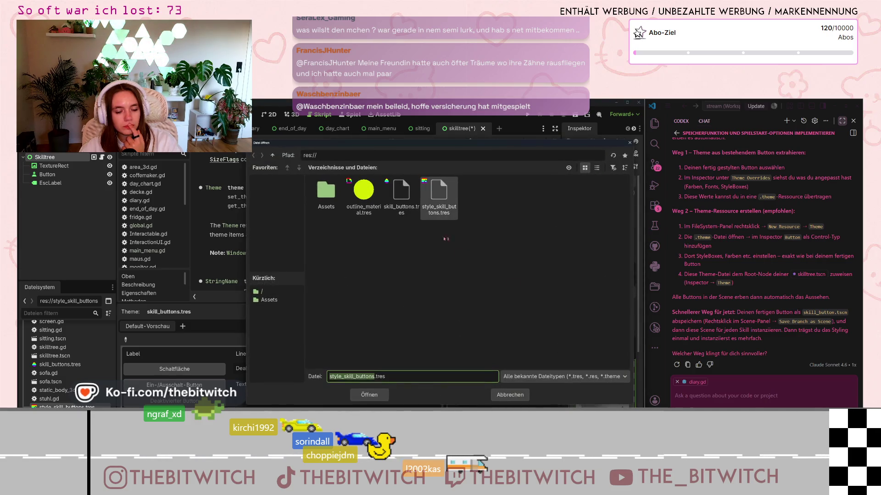
{"action": "double_click", "coordinate": [439, 214]}
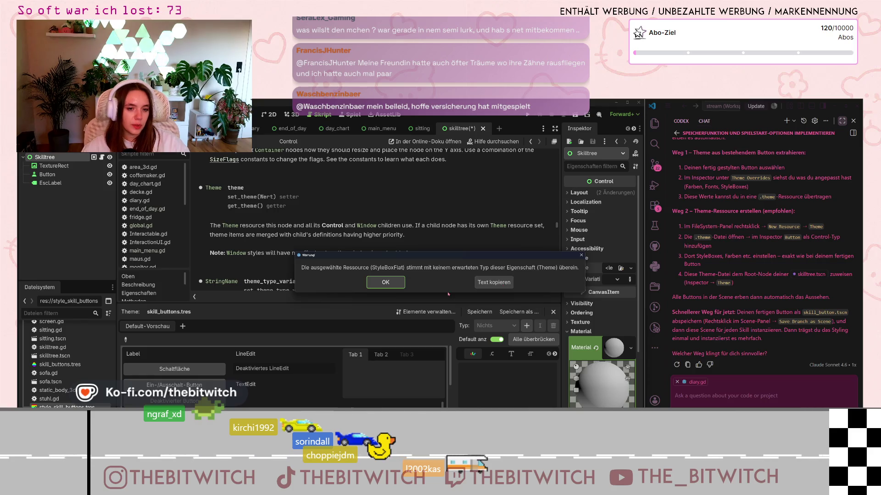
Send the copied mismatch warning to the AI chat, read its answer, then dismiss the warning
{"action": "left_click", "coordinate": [723, 384]}
{"action": "type", "text": "Die ausgewählte Ressource (StyleBoxFlat) stimmt mit keinem erwarteten Typ dieser Eigenschaft (Theme) überein."}
{"action": "key", "text": "Return"}
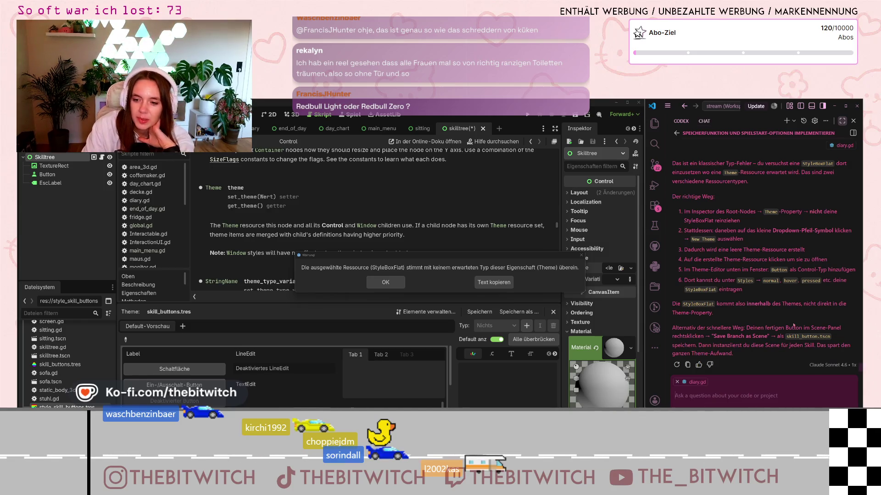
{"action": "scroll", "coordinate": [793, 325], "scroll_direction": "up", "scroll_amount": 2}
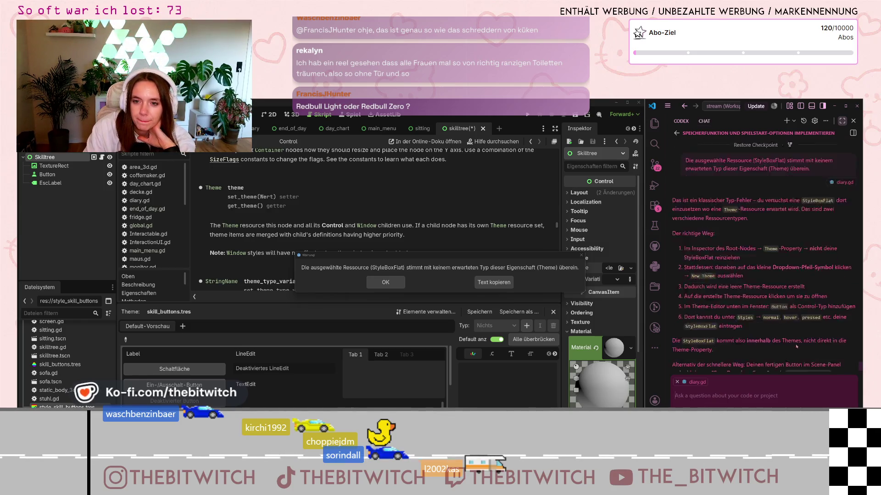
{"action": "scroll", "coordinate": [797, 347], "scroll_direction": "down", "scroll_amount": 1}
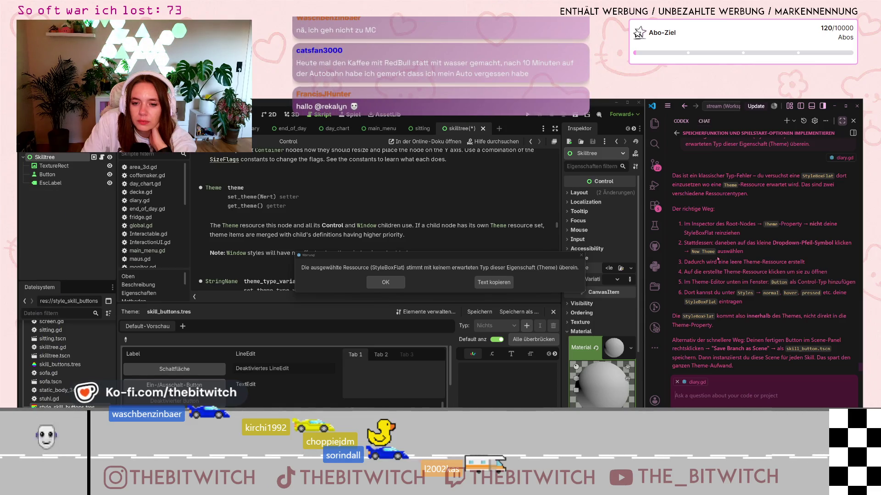
{"action": "left_click", "coordinate": [513, 283]}
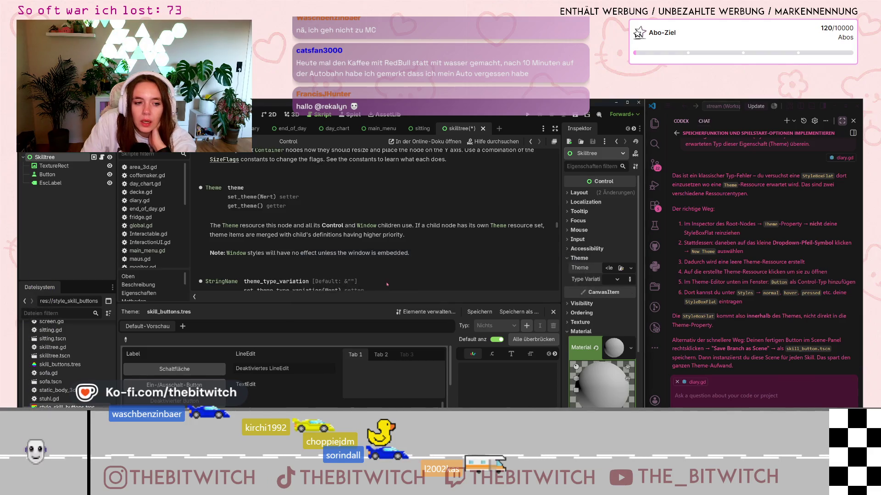
Give the Skilltree root a new empty Theme and expand its Resource section in a wider Inspector
{"action": "left_click", "coordinate": [608, 268]}
{"action": "left_click", "coordinate": [601, 289]}
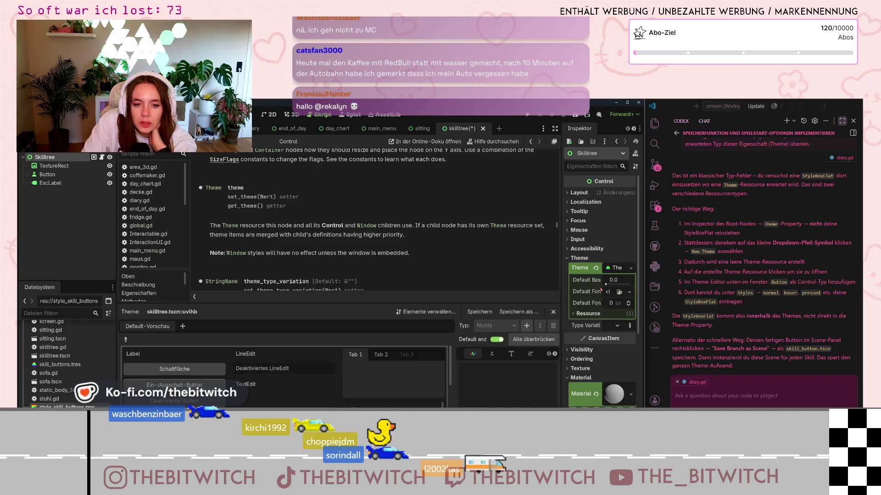
{"action": "left_click", "coordinate": [573, 314]}
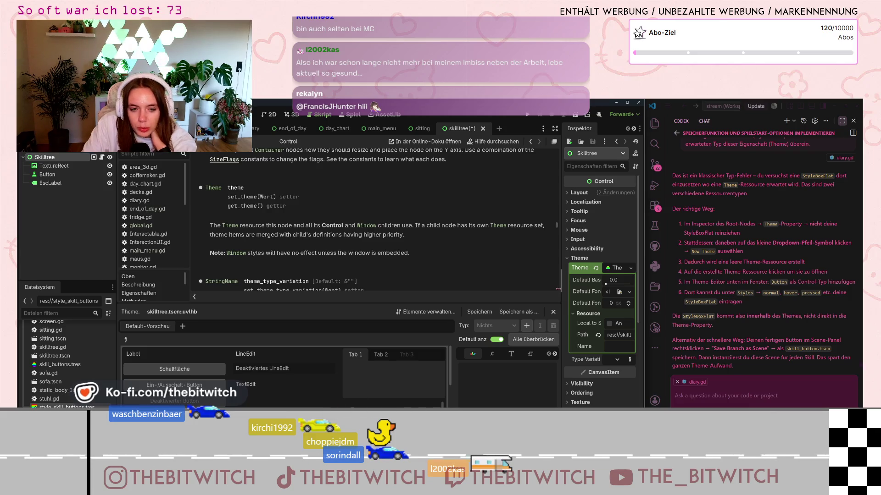
{"action": "left_click_drag", "start_coordinate": [558, 292], "coordinate": [538, 293]}
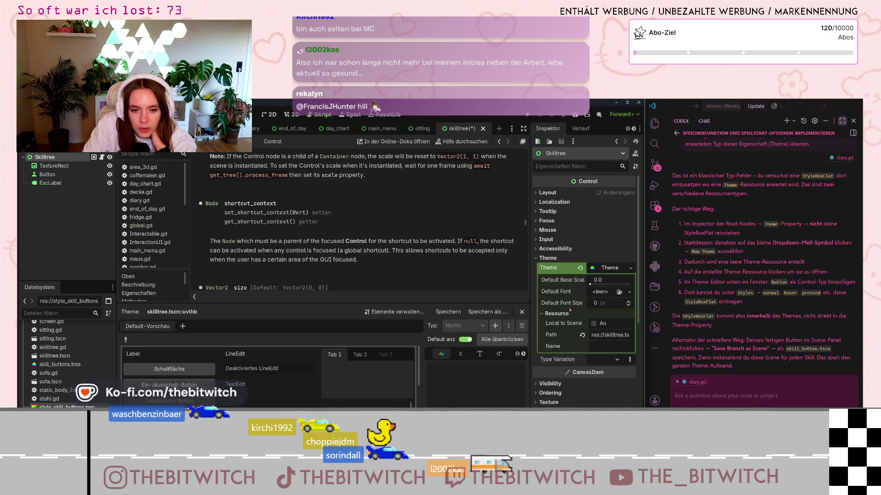
{"action": "scroll", "coordinate": [565, 303], "scroll_direction": "down", "scroll_amount": 5}
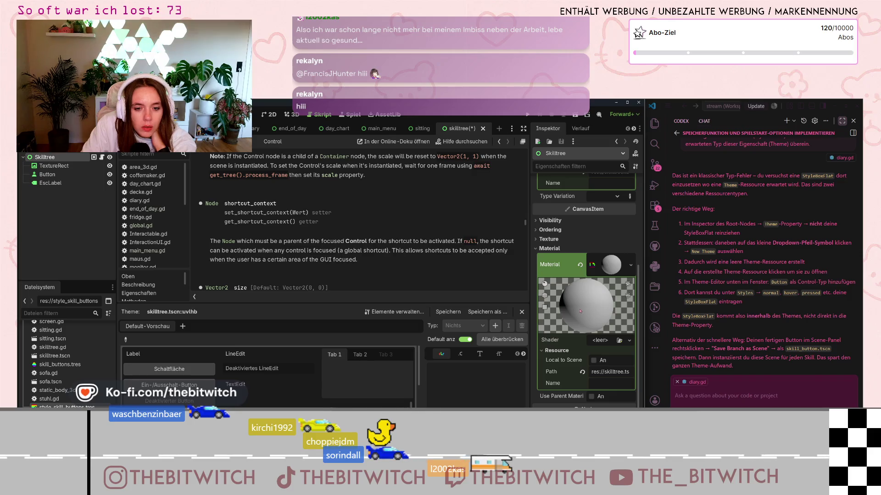
{"action": "scroll", "coordinate": [581, 312], "scroll_direction": "up", "scroll_amount": 4}
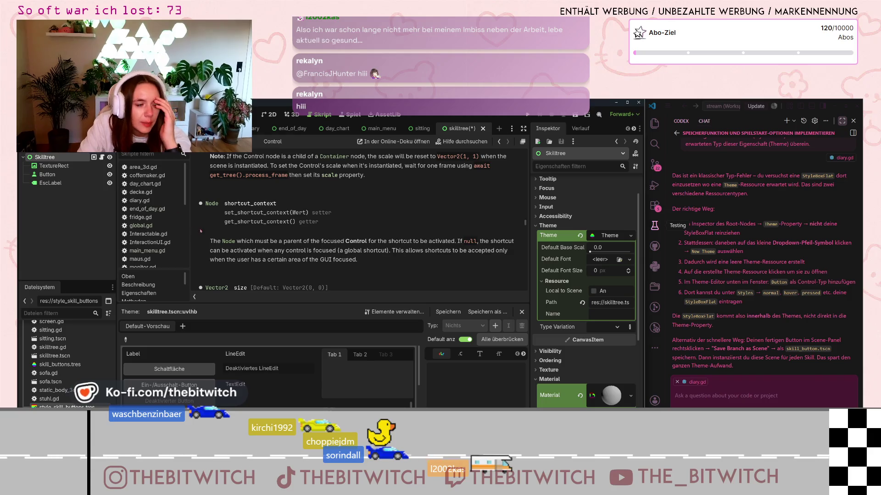
Review the Button's size-24 font and Normal style on the Skill 1 button in 2D, then reselect the Skilltree root
{"action": "left_click", "coordinate": [47, 174]}
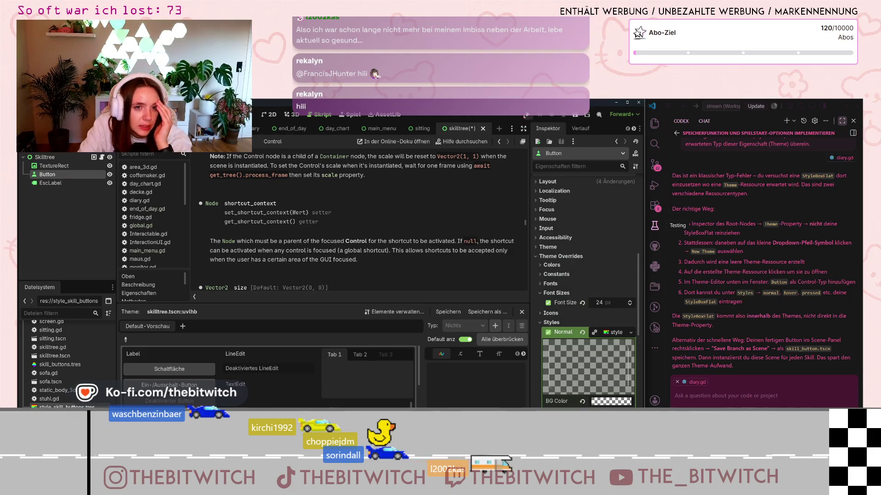
{"action": "key", "text": "ctrl+F1"}
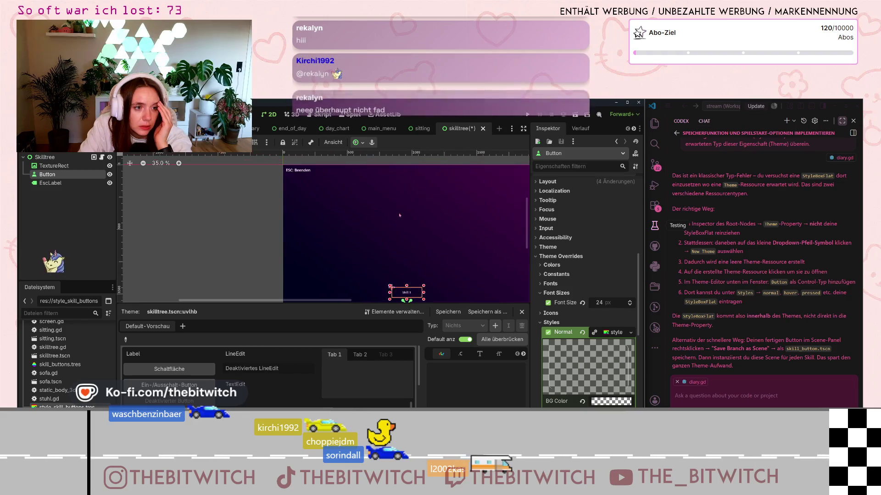
{"action": "scroll", "coordinate": [445, 248], "scroll_direction": "up", "scroll_amount": 1}
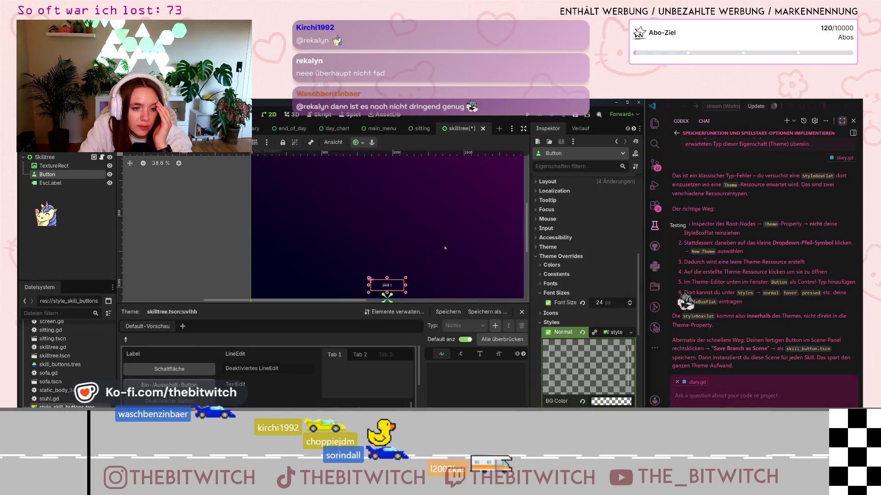
{"action": "scroll", "coordinate": [445, 248], "scroll_direction": "up", "scroll_amount": 1}
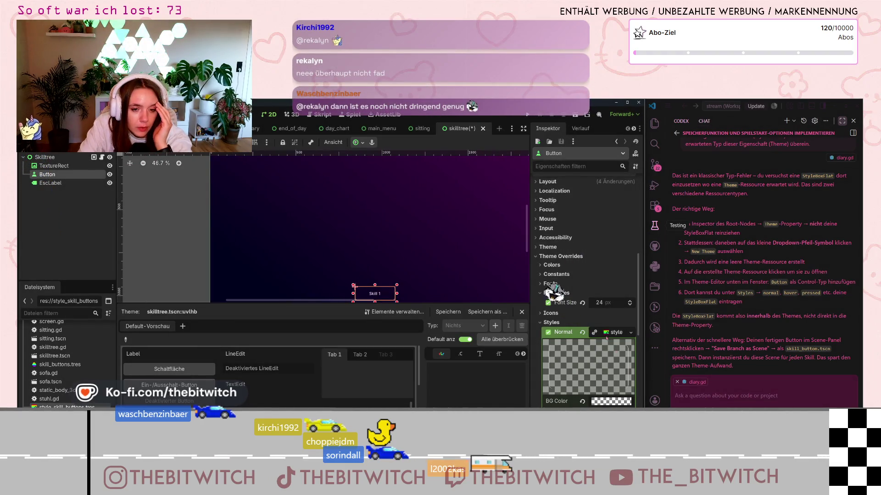
{"action": "scroll", "coordinate": [627, 317], "scroll_direction": "down", "scroll_amount": 2}
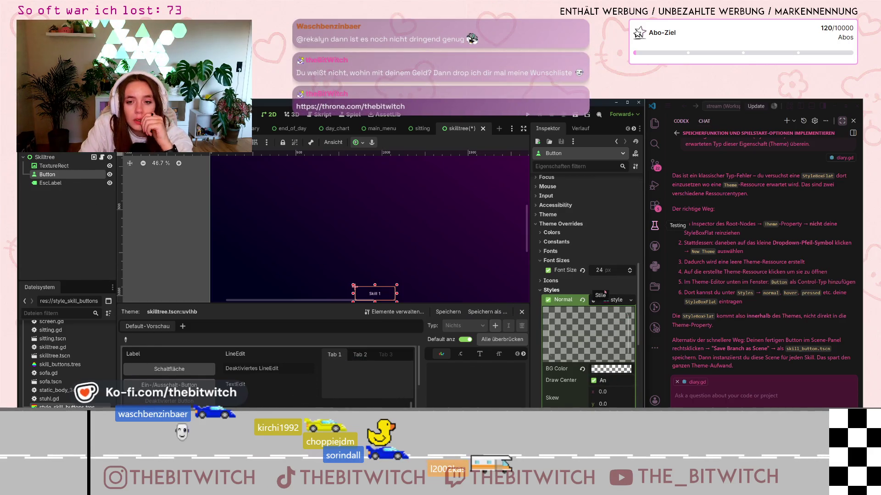
{"action": "left_click", "coordinate": [45, 157]}
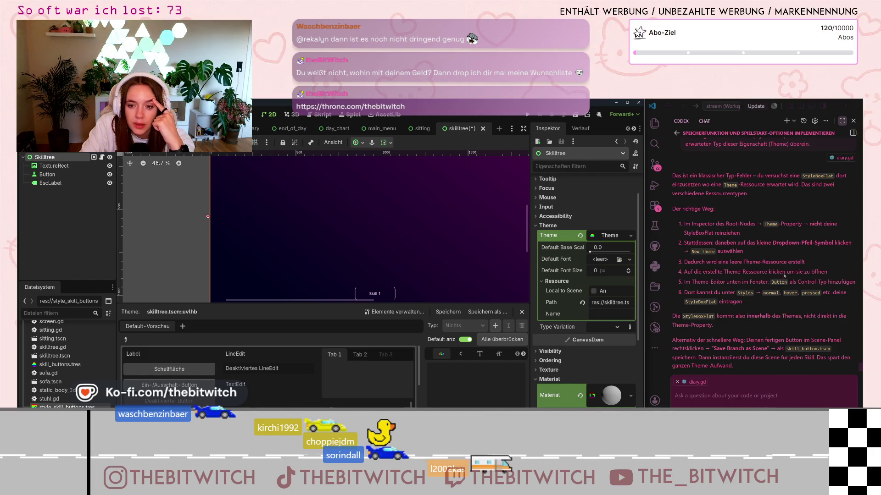
{"action": "left_click", "coordinate": [592, 237]}
Assign skill_buttons.tres as the Skilltree root's Theme and enlarge the theme editor panel
{"action": "left_click", "coordinate": [610, 238]}
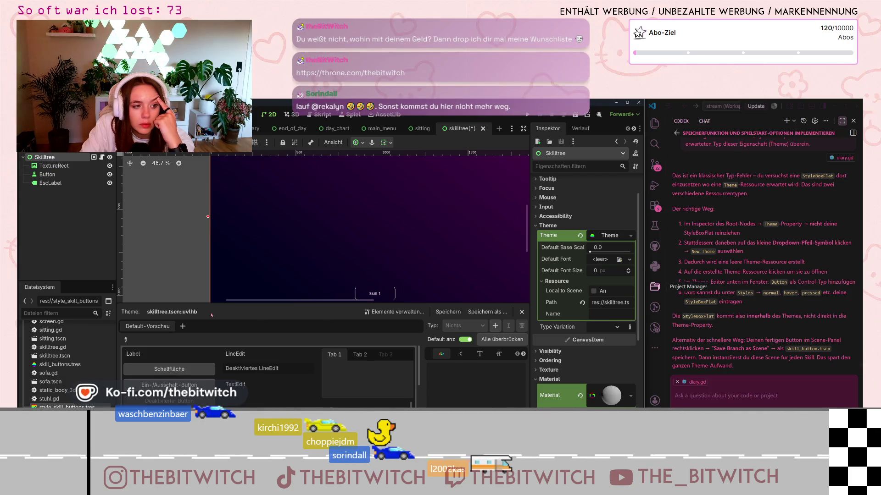
{"action": "mouse_move", "coordinate": [45, 364]}
{"action": "left_mouse_down"}
{"action": "mouse_move", "coordinate": [527, 229]}
{"action": "mouse_move", "coordinate": [610, 235]}
{"action": "left_mouse_up"}
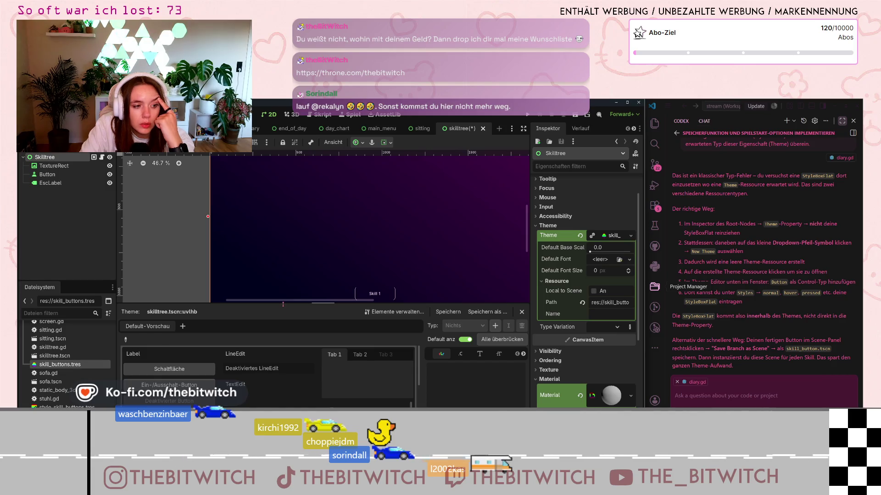
{"action": "left_click_drag", "start_coordinate": [283, 304], "coordinate": [278, 236]}
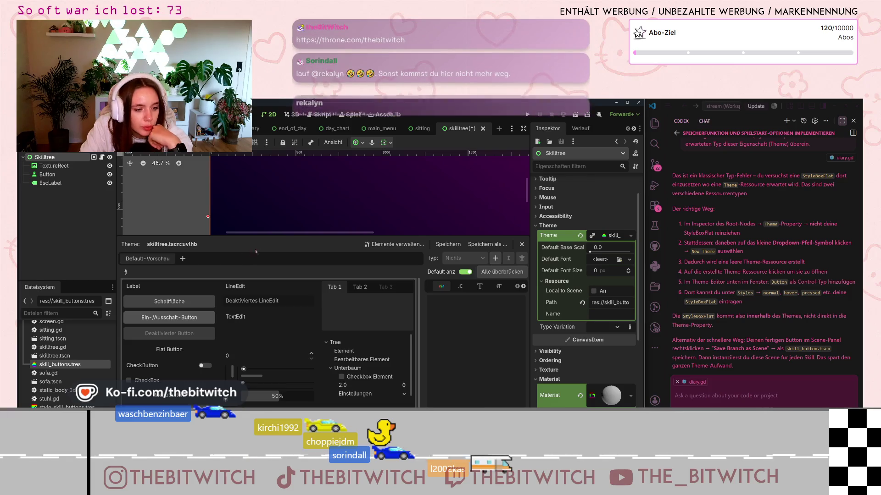
{"action": "mouse_move", "coordinate": [291, 242]}
{"action": "left_mouse_down"}
{"action": "mouse_move", "coordinate": [321, 198]}
{"action": "mouse_move", "coordinate": [360, 174]}
{"action": "left_mouse_up"}
{"action": "left_click", "coordinate": [495, 188]}
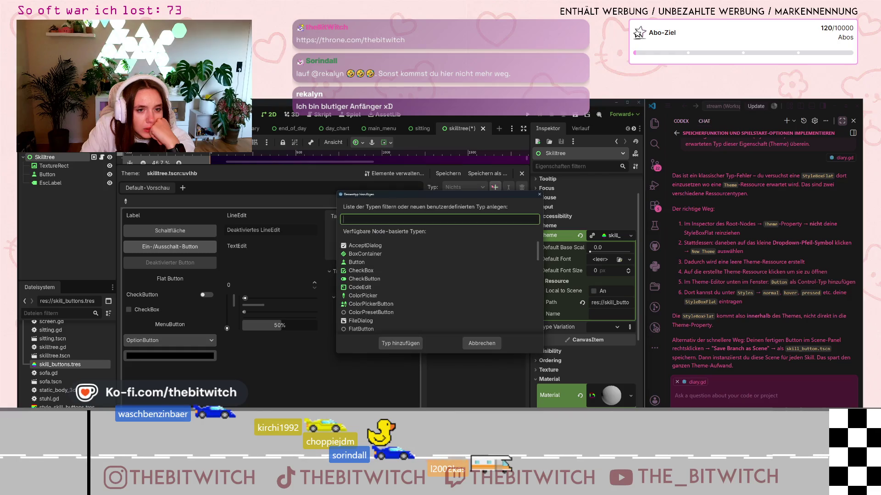
{"action": "left_click", "coordinate": [357, 262]}
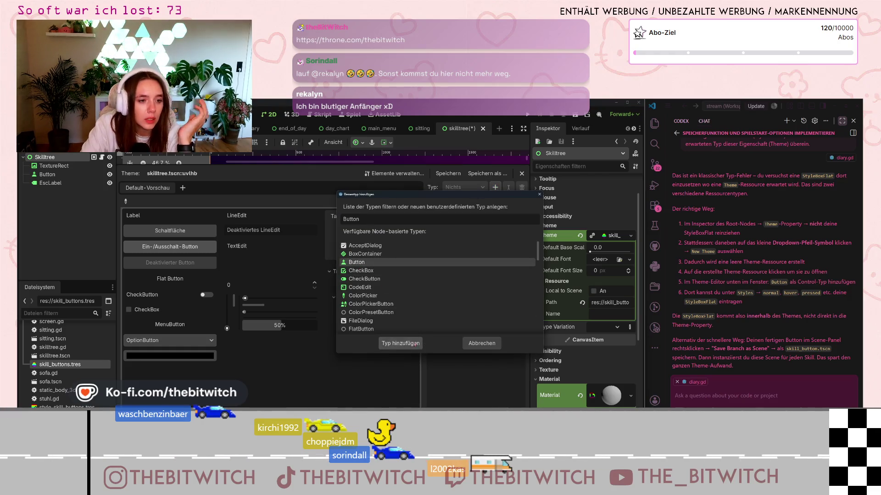
{"action": "left_click", "coordinate": [400, 343]}
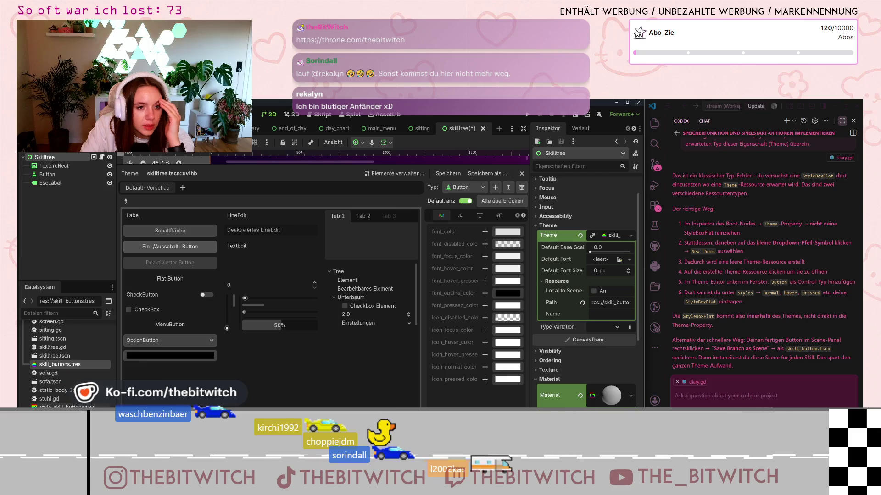
{"action": "mouse_move", "coordinate": [68, 406]}
{"action": "left_mouse_down"}
{"action": "mouse_move", "coordinate": [444, 243]}
{"action": "mouse_move", "coordinate": [444, 215]}
{"action": "mouse_move", "coordinate": [471, 195]}
{"action": "mouse_move", "coordinate": [466, 212]}
{"action": "mouse_move", "coordinate": [441, 215]}
{"action": "left_mouse_up"}
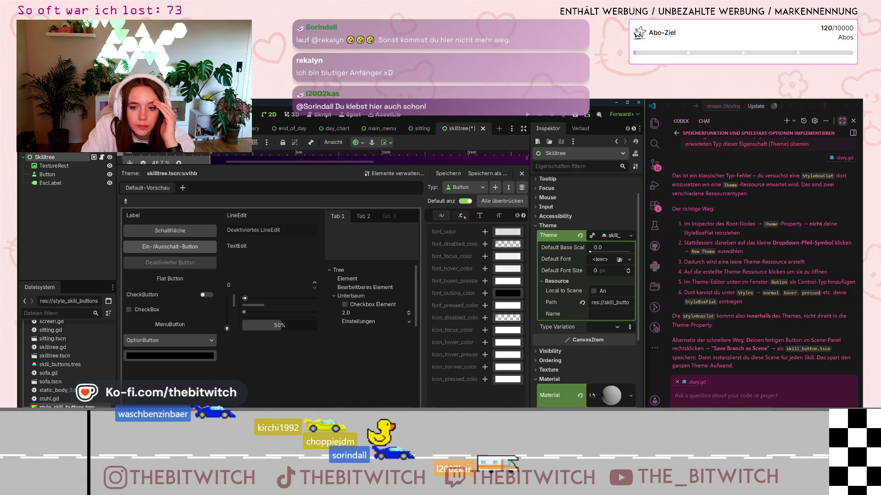
{"action": "left_click", "coordinate": [460, 216]}
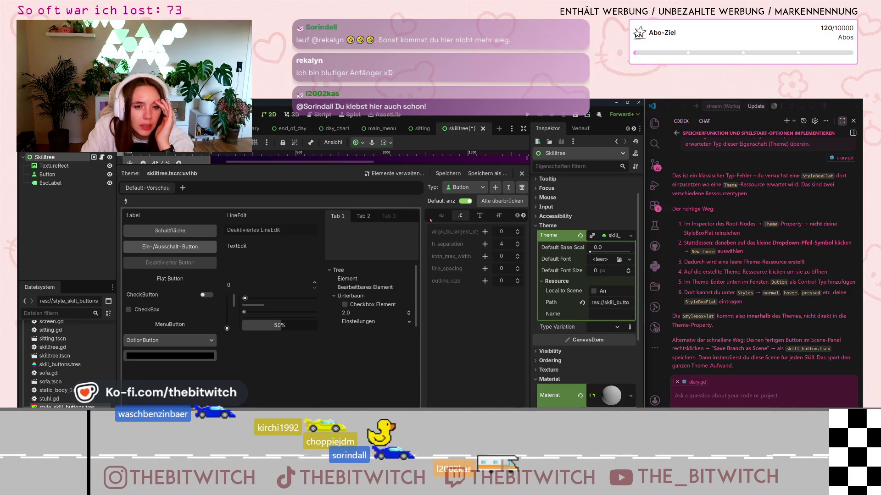
Override all default Button items in skill_buttons.tres and bring up the Button StyleBox slots
{"action": "left_click", "coordinate": [439, 217]}
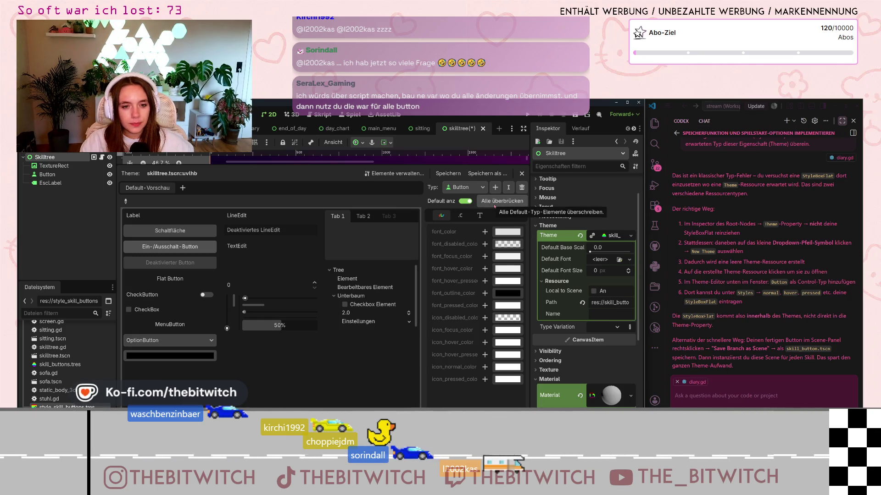
{"action": "left_click", "coordinate": [494, 205]}
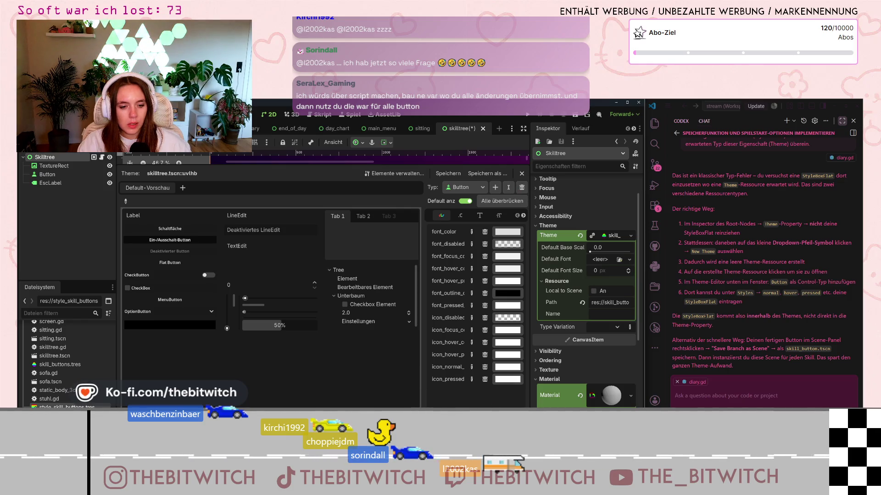
{"action": "left_click", "coordinate": [60, 364]}
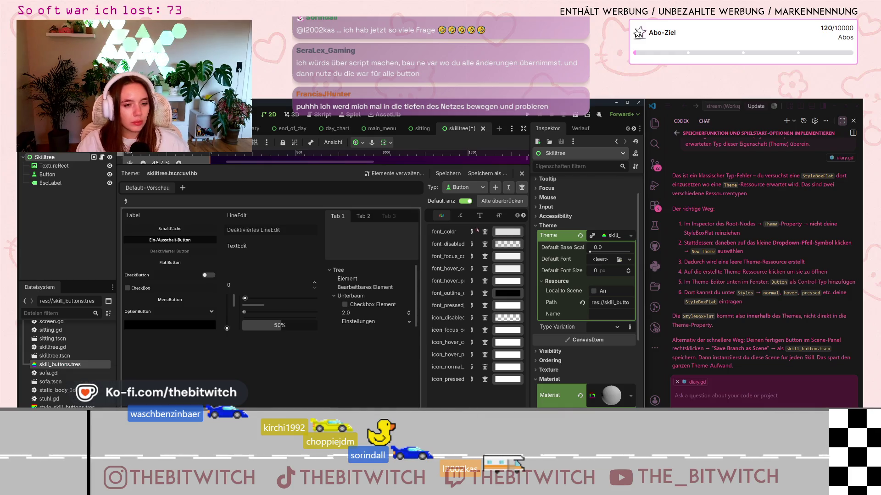
{"action": "left_click", "coordinate": [457, 217]}
{"action": "left_click", "coordinate": [523, 215]}
{"action": "left_click", "coordinate": [498, 215]}
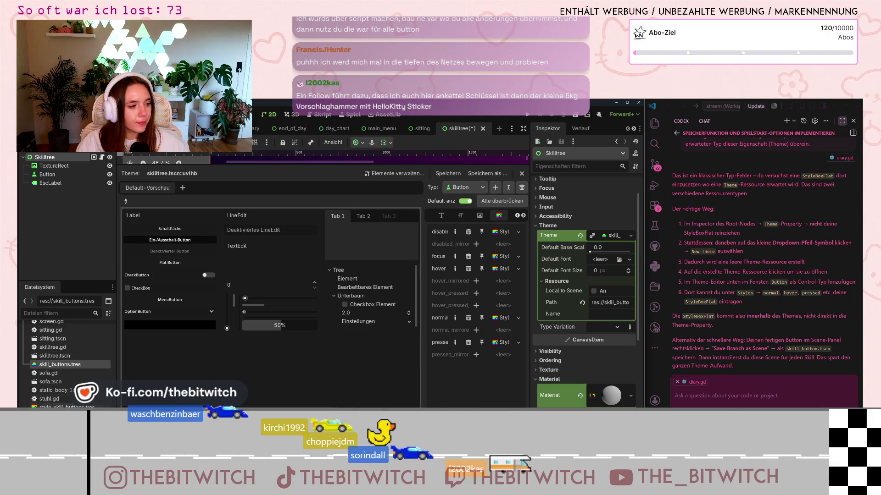
Apply style_skill_buttons.tres to the Button normal, hover, disabled, focus and pressed styles
{"action": "mouse_move", "coordinate": [65, 407]}
{"action": "left_mouse_down"}
{"action": "mouse_move", "coordinate": [373, 353]}
{"action": "mouse_move", "coordinate": [432, 331]}
{"action": "mouse_move", "coordinate": [444, 358]}
{"action": "mouse_move", "coordinate": [498, 319]}
{"action": "left_mouse_up"}
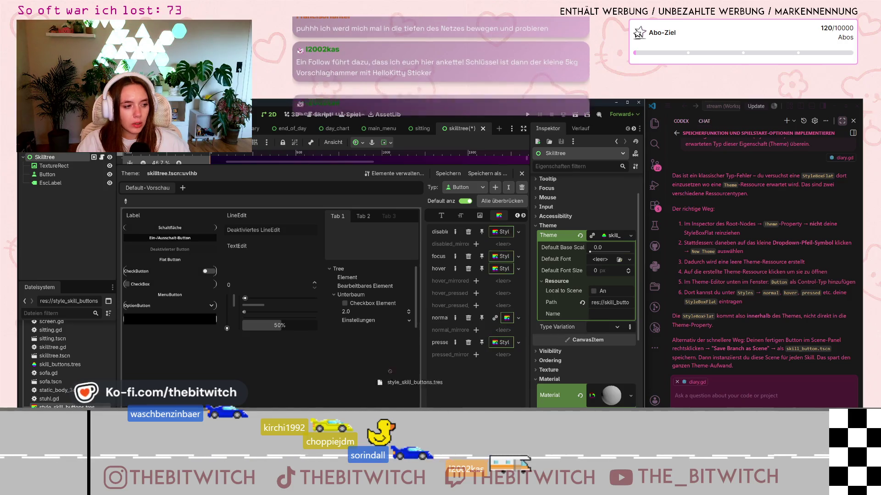
{"action": "mouse_move", "coordinate": [505, 318]}
{"action": "left_mouse_down"}
{"action": "mouse_move", "coordinate": [505, 268]}
{"action": "mouse_move", "coordinate": [449, 267]}
{"action": "mouse_move", "coordinate": [505, 260]}
{"action": "left_mouse_up"}
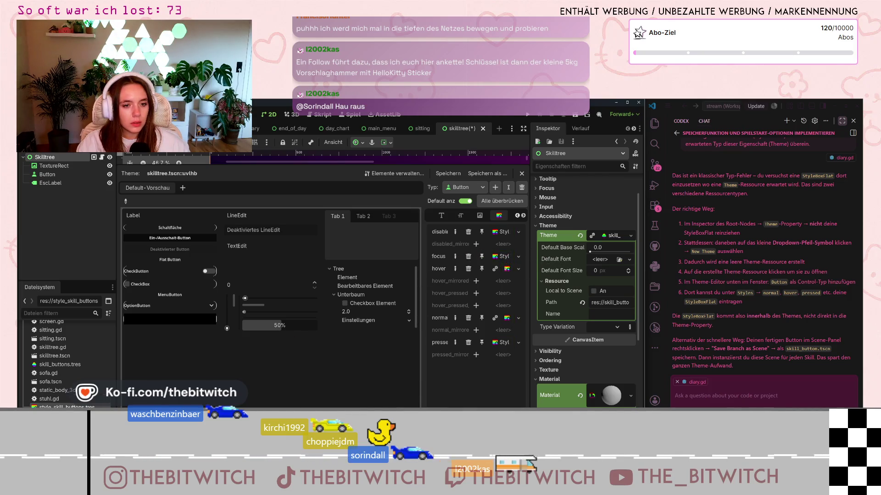
{"action": "mouse_move", "coordinate": [66, 407]}
{"action": "left_mouse_down"}
{"action": "mouse_move", "coordinate": [486, 257]}
{"action": "mouse_move", "coordinate": [500, 235]}
{"action": "left_mouse_up"}
{"action": "left_click_drag", "start_coordinate": [66, 407], "coordinate": [506, 256]}
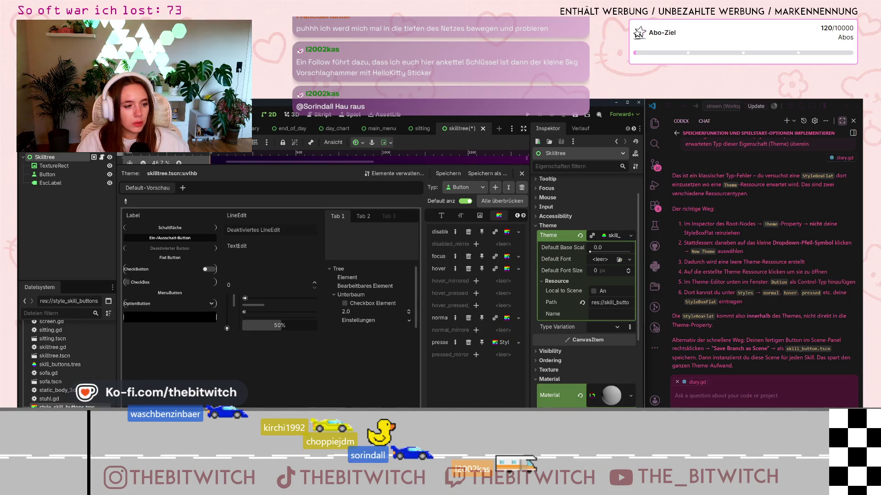
{"action": "mouse_move", "coordinate": [493, 342]}
{"action": "left_mouse_down"}
{"action": "mouse_move", "coordinate": [499, 360]}
{"action": "mouse_move", "coordinate": [505, 343]}
{"action": "left_mouse_up"}
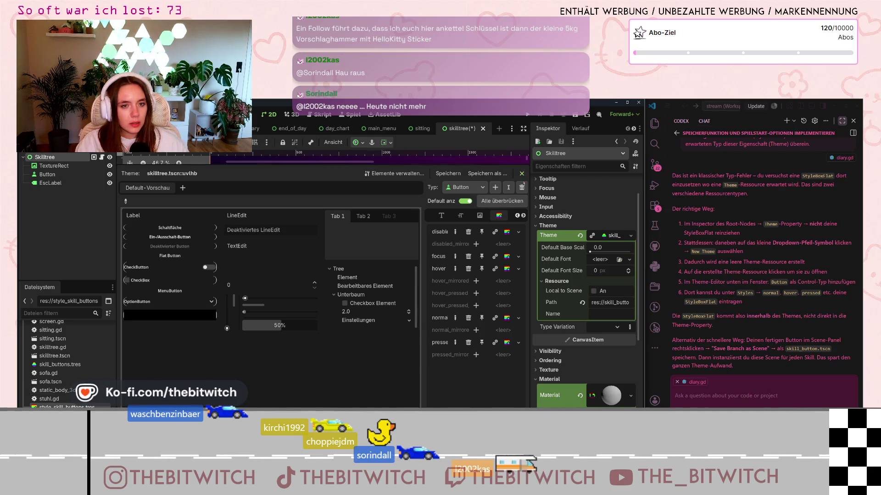
{"action": "scroll", "coordinate": [442, 267], "scroll_direction": "up", "scroll_amount": 3}
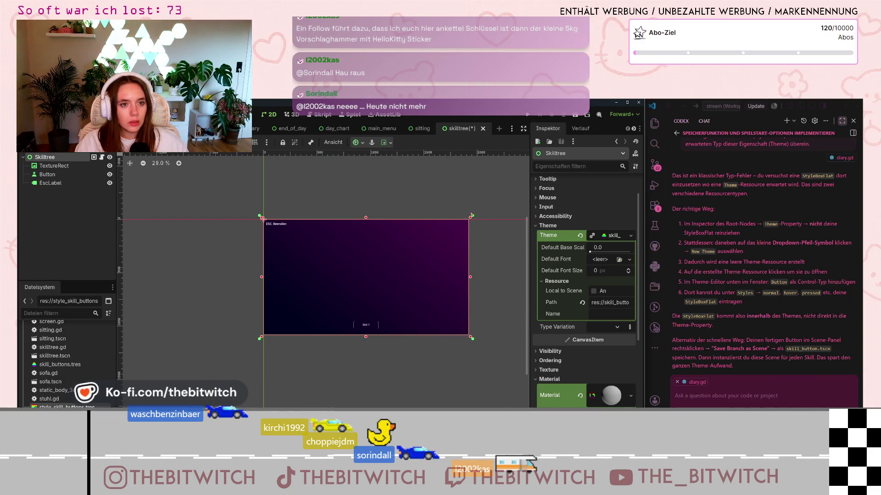
Deselect everything on the canvas and save skilltree.tscn with Ctrl+S
{"action": "left_click", "coordinate": [392, 347]}
{"action": "key", "text": "ctrl+s"}
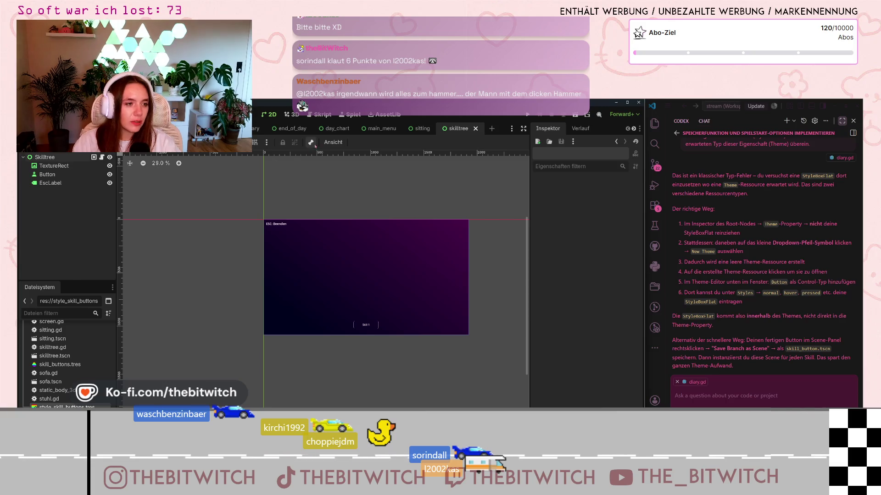
Bring up the Theme class reference, flipping back and forth with the SceneTree page
{"action": "left_click", "coordinate": [101, 157]}
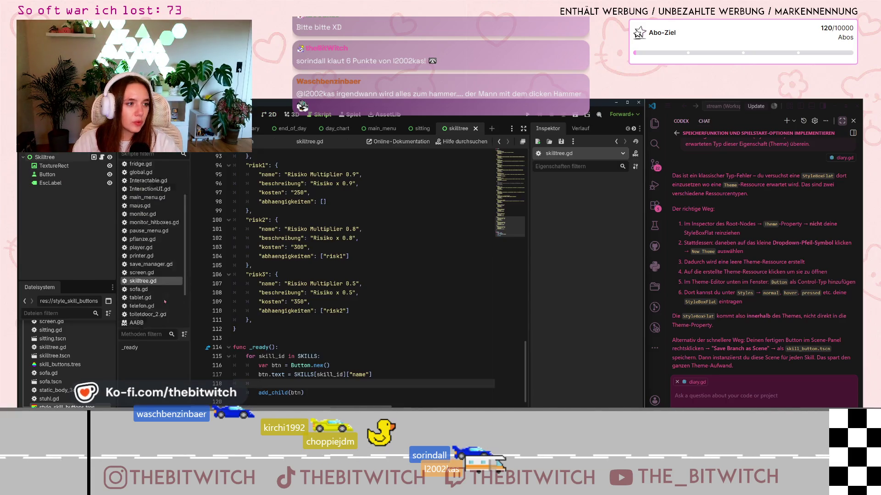
{"action": "scroll", "coordinate": [165, 301], "scroll_direction": "down", "scroll_amount": 2}
{"action": "left_click", "coordinate": [138, 321]}
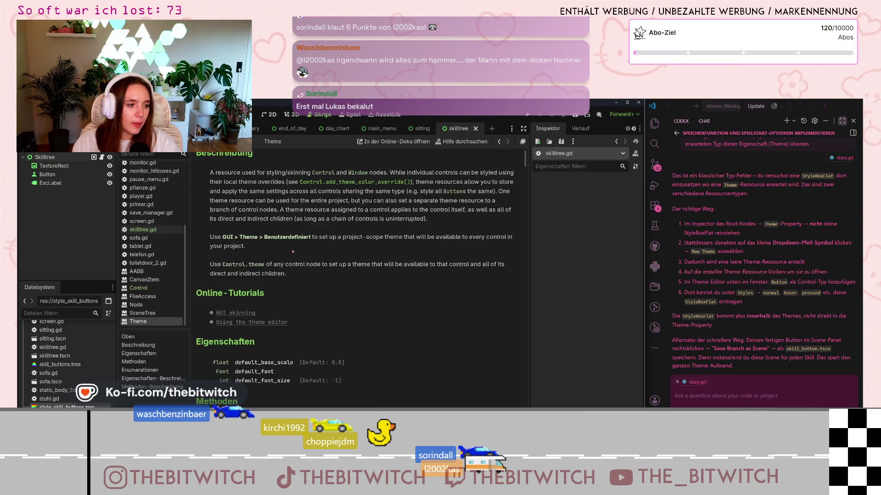
{"action": "scroll", "coordinate": [292, 251], "scroll_direction": "up", "scroll_amount": 2}
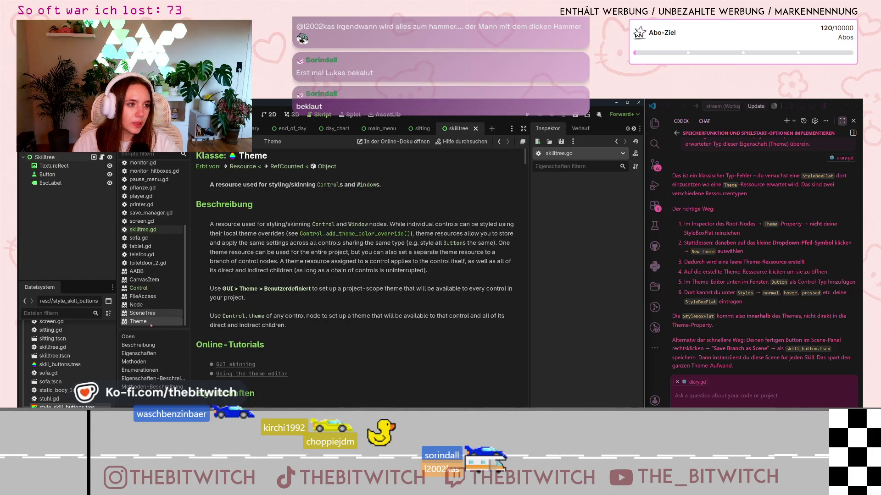
{"action": "left_click", "coordinate": [143, 313]}
{"action": "left_click", "coordinate": [151, 323]}
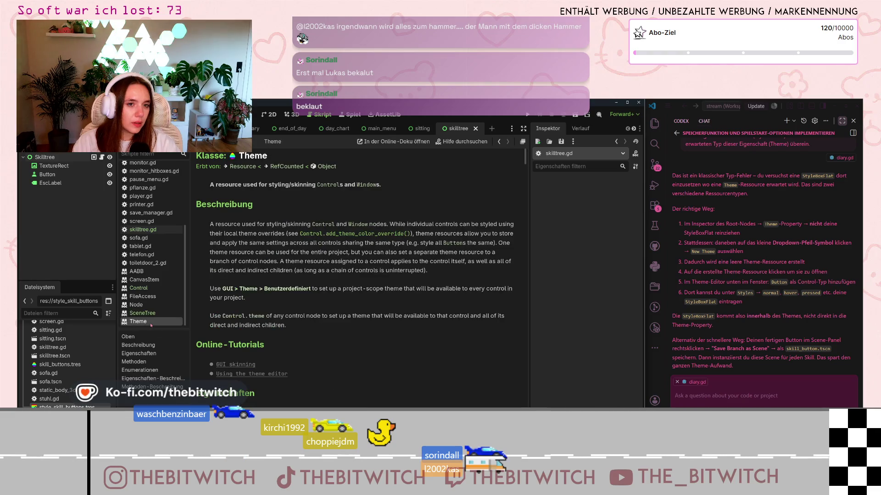
{"action": "left_click", "coordinate": [500, 142]}
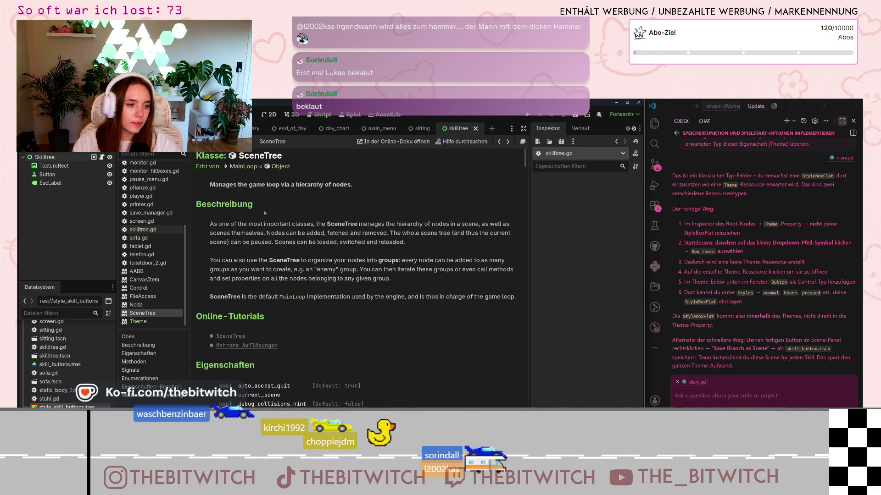
{"action": "left_click", "coordinate": [145, 322]}
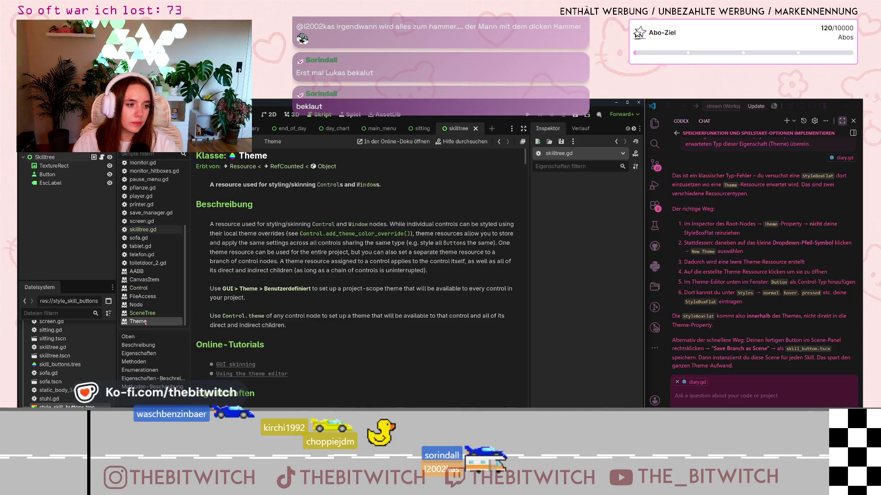
Scroll through the Theme documentation and start a search of the built-in help
{"action": "scroll", "coordinate": [308, 293], "scroll_direction": "down", "scroll_amount": 5}
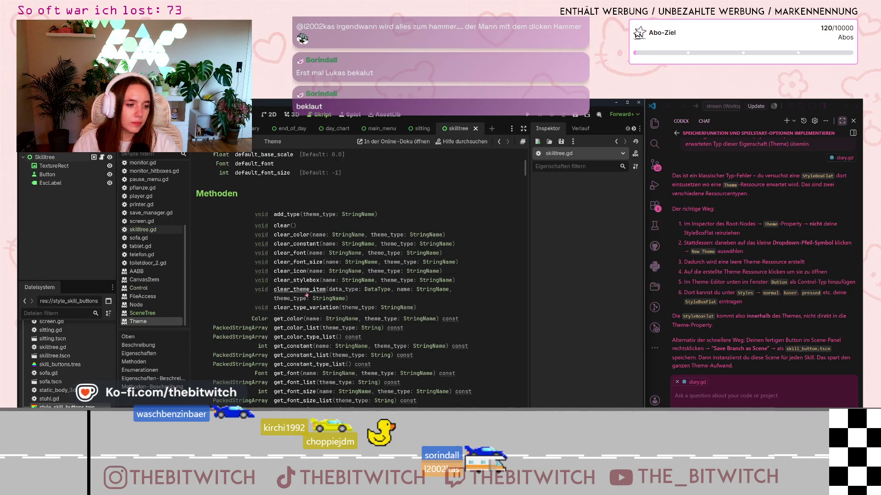
{"action": "scroll", "coordinate": [306, 294], "scroll_direction": "down", "scroll_amount": 5}
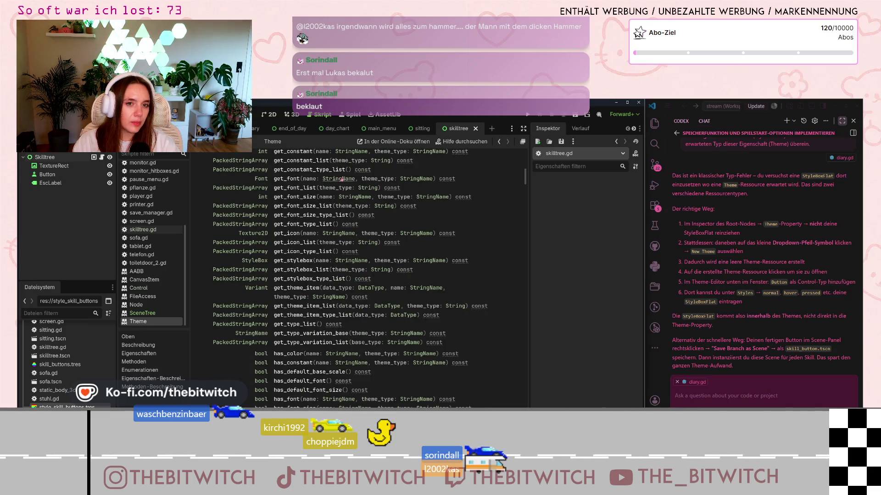
{"action": "scroll", "coordinate": [341, 179], "scroll_direction": "up", "scroll_amount": 15}
{"action": "left_click", "coordinate": [463, 141]}
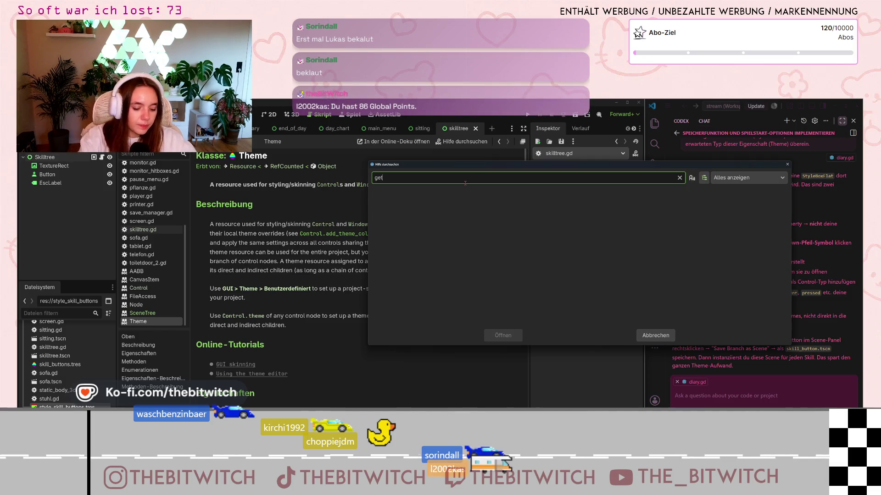
Search the help for 'theme', browse the results, and dismiss the dialog without opening one
{"action": "key", "text": "BackSpace"}
{"action": "key", "text": "BackSpace"}
{"action": "type", "text": "theme"}
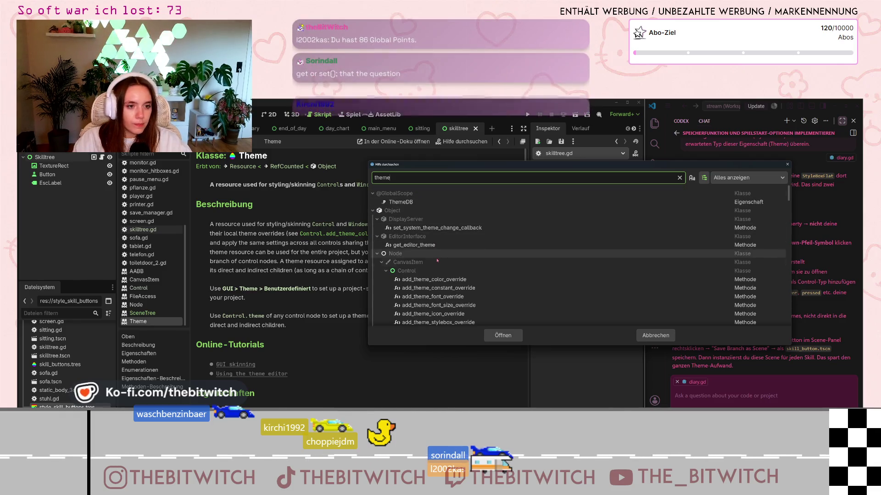
{"action": "scroll", "coordinate": [443, 284], "scroll_direction": "down", "scroll_amount": 5}
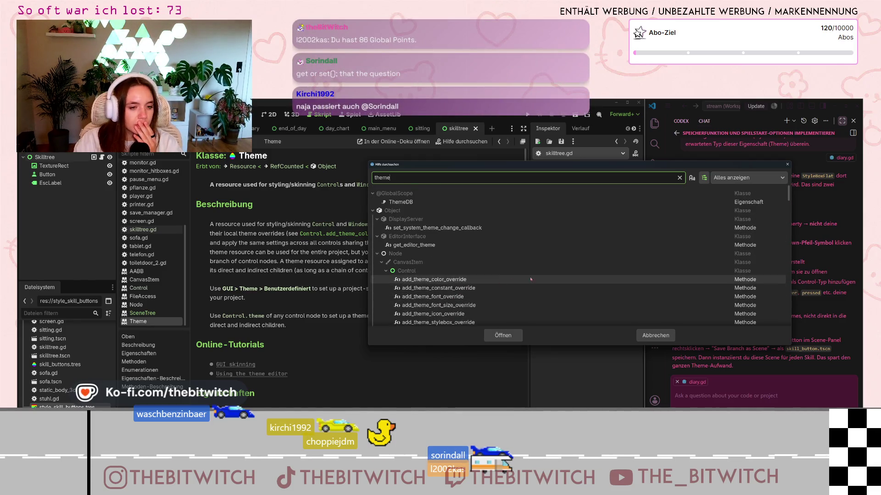
{"action": "key", "text": "Escape"}
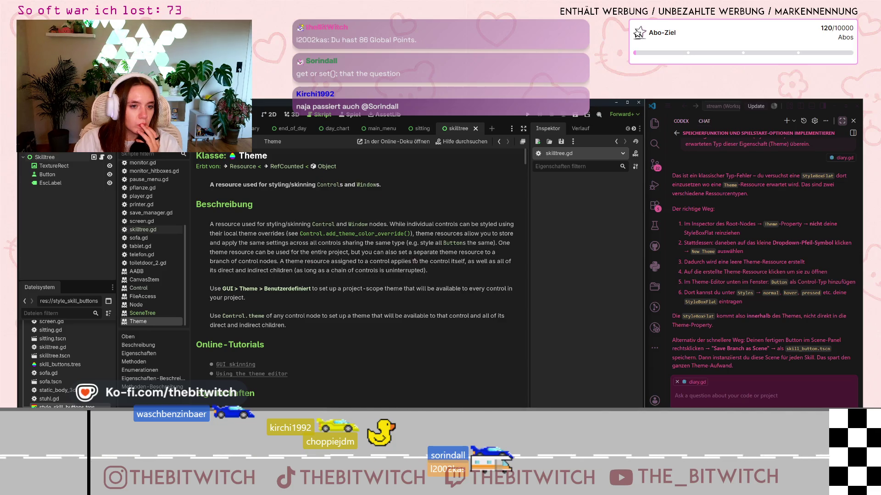
Scroll down through the Theme class documentation, then switch over to the Brave browser
{"action": "scroll", "coordinate": [417, 275], "scroll_direction": "down", "scroll_amount": 3}
{"action": "scroll", "coordinate": [418, 294], "scroll_direction": "down", "scroll_amount": 3}
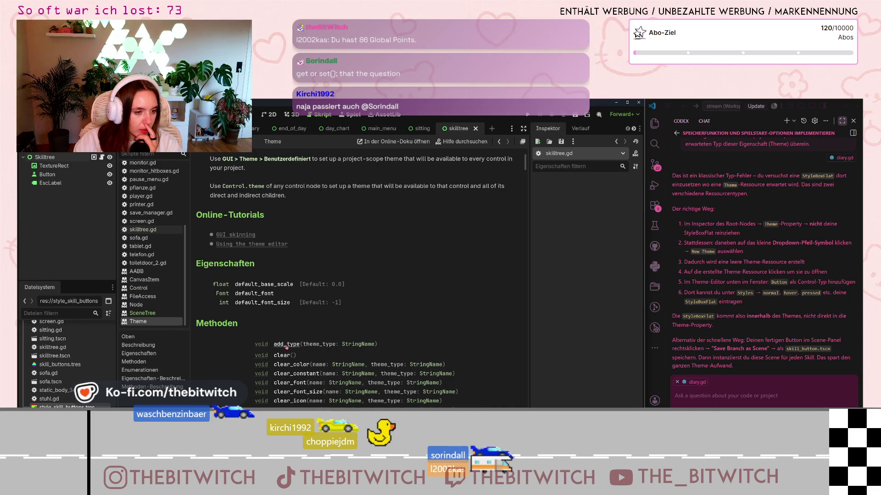
{"action": "scroll", "coordinate": [337, 320], "scroll_direction": "down", "scroll_amount": 4}
{"action": "scroll", "coordinate": [336, 320], "scroll_direction": "down", "scroll_amount": 4}
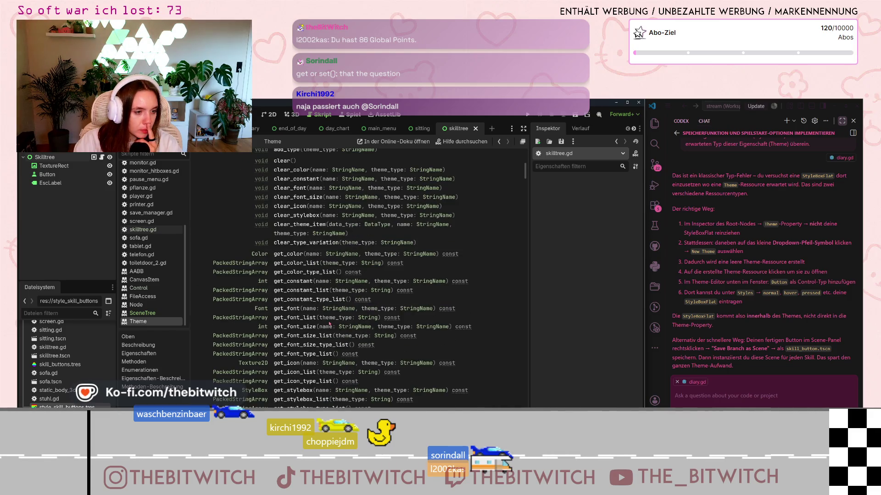
{"action": "scroll", "coordinate": [329, 324], "scroll_direction": "down", "scroll_amount": 8}
{"action": "scroll", "coordinate": [322, 326], "scroll_direction": "down", "scroll_amount": 12}
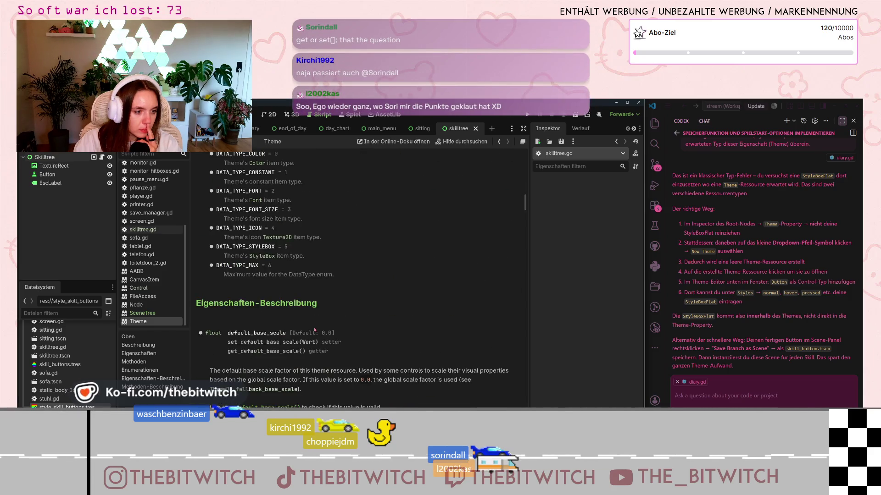
{"action": "scroll", "coordinate": [308, 332], "scroll_direction": "down", "scroll_amount": 3}
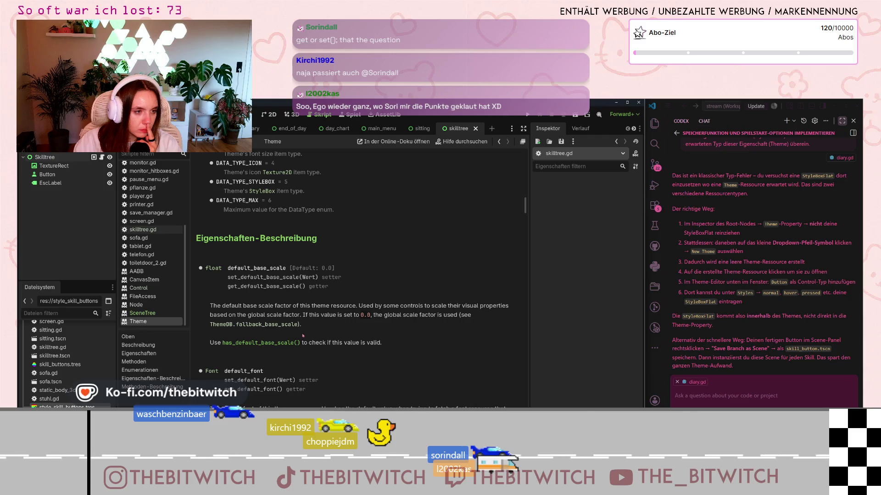
{"action": "scroll", "coordinate": [303, 336], "scroll_direction": "down", "scroll_amount": 5}
{"action": "scroll", "coordinate": [301, 337], "scroll_direction": "down", "scroll_amount": 10}
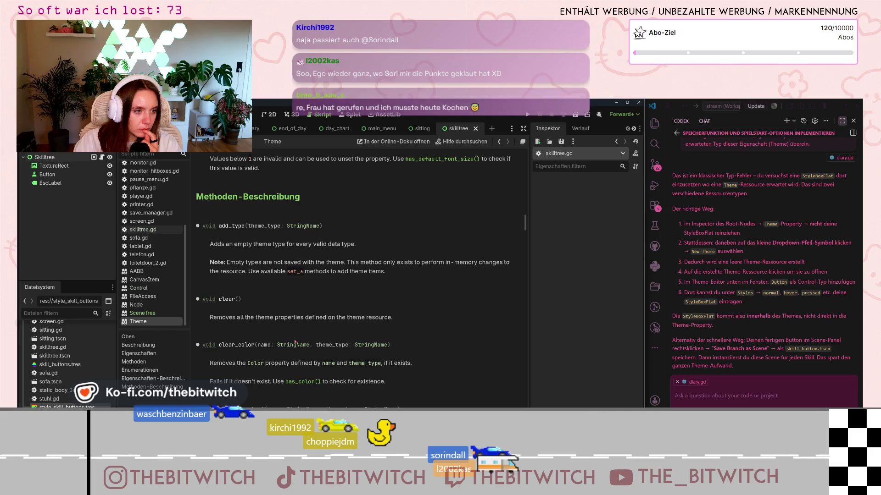
{"action": "scroll", "coordinate": [297, 342], "scroll_direction": "down", "scroll_amount": 20}
{"action": "scroll", "coordinate": [288, 348], "scroll_direction": "down", "scroll_amount": 12}
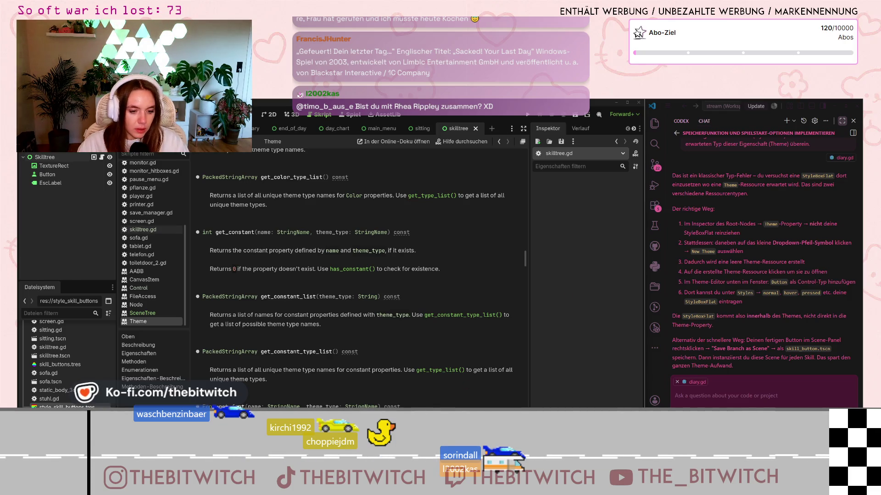
{"action": "key", "text": "alt+Tab"}
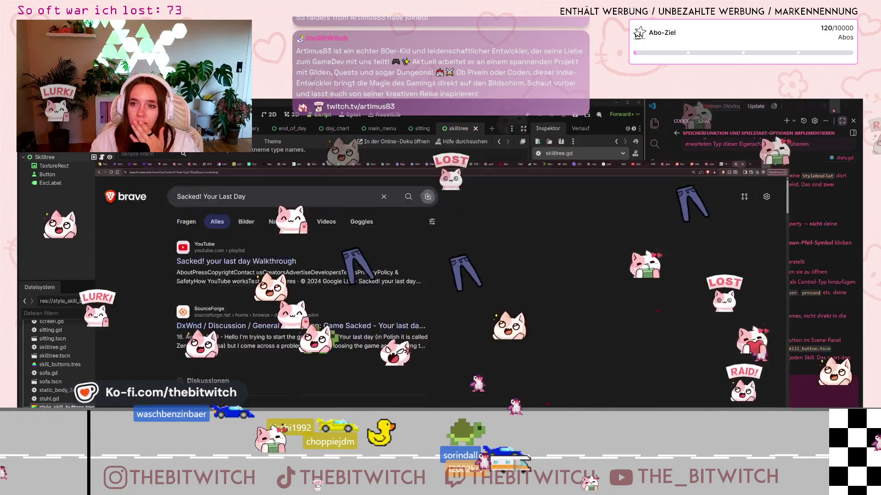
Switch from Brave back to the Godot editor
{"action": "key", "text": "alt+Tab"}
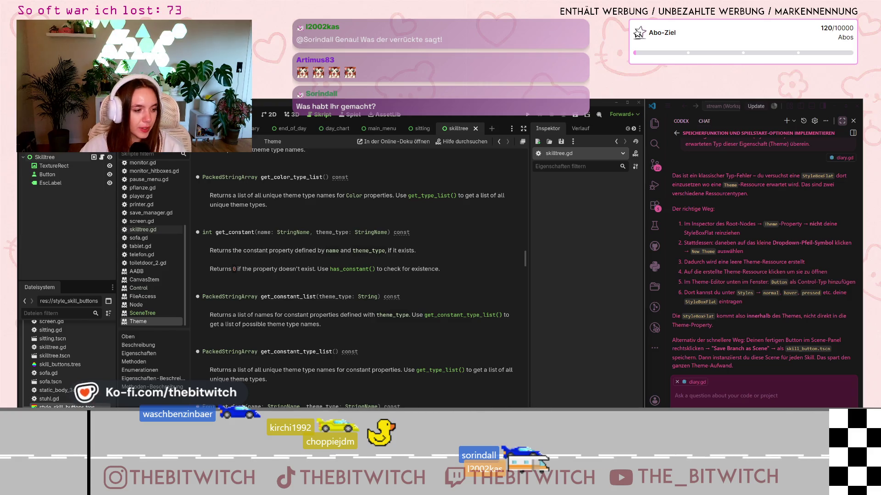
Delete style_skill_buttons.tres from the FileSystem dock
{"action": "right_click", "coordinate": [69, 407]}
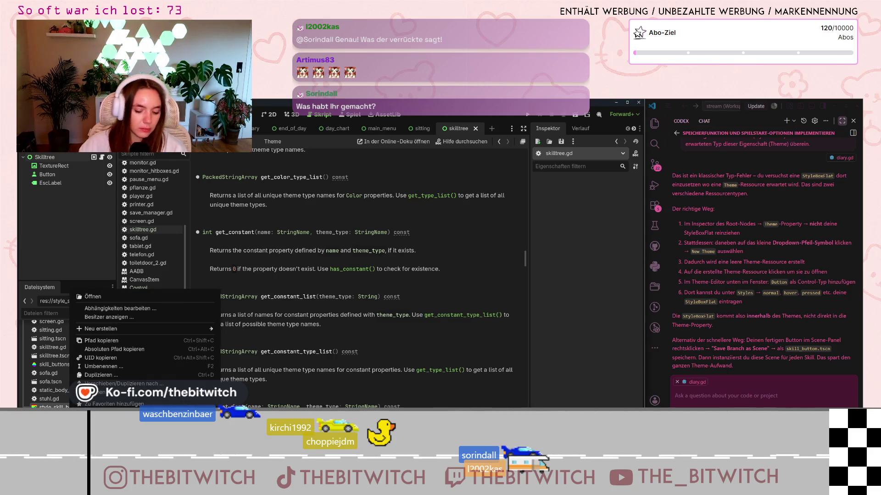
{"action": "left_click", "coordinate": [101, 393]}
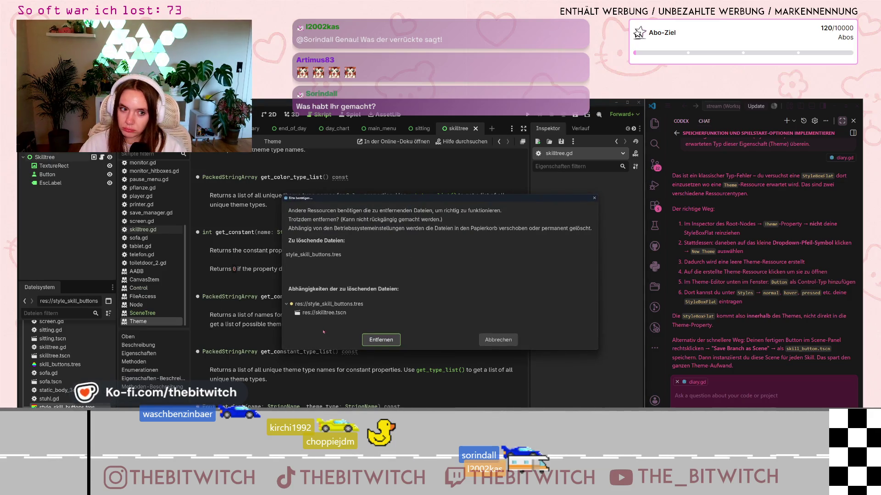
{"action": "key", "text": "Return"}
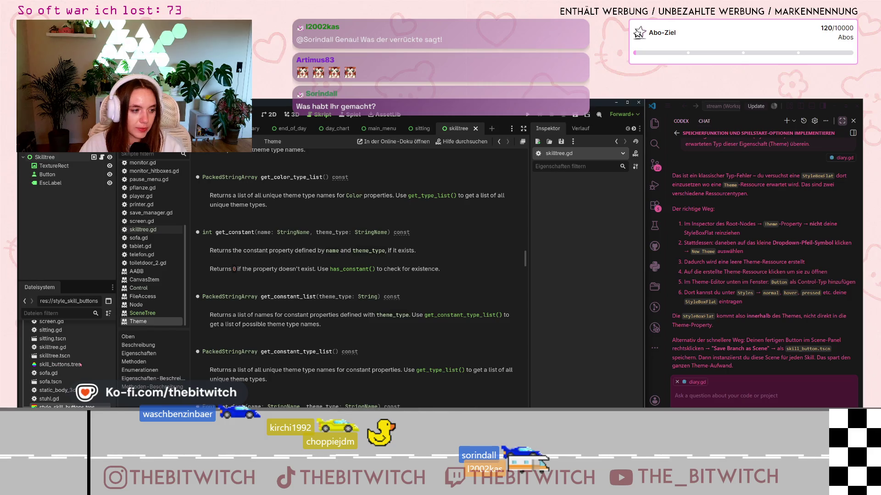
Delete skill_buttons.tres from the FileSystem dock, confirming with Entfernen
{"action": "left_click", "coordinate": [61, 367]}
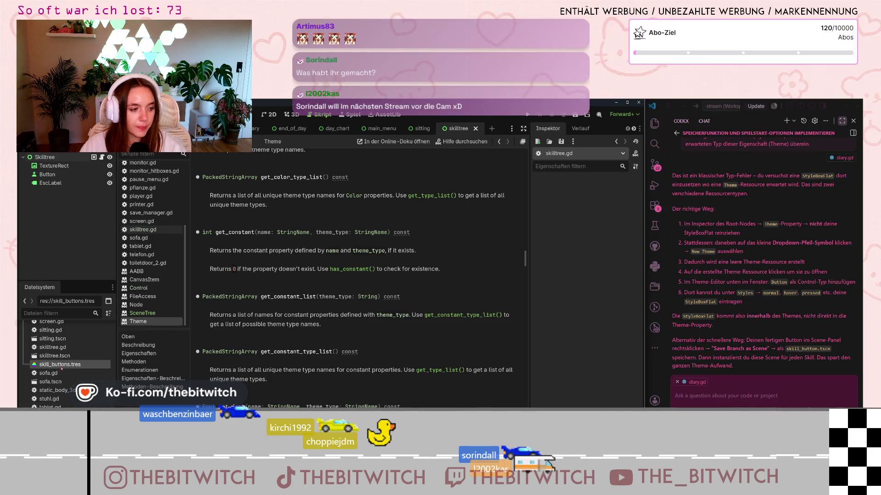
{"action": "right_click", "coordinate": [62, 368]}
{"action": "left_click", "coordinate": [101, 389]}
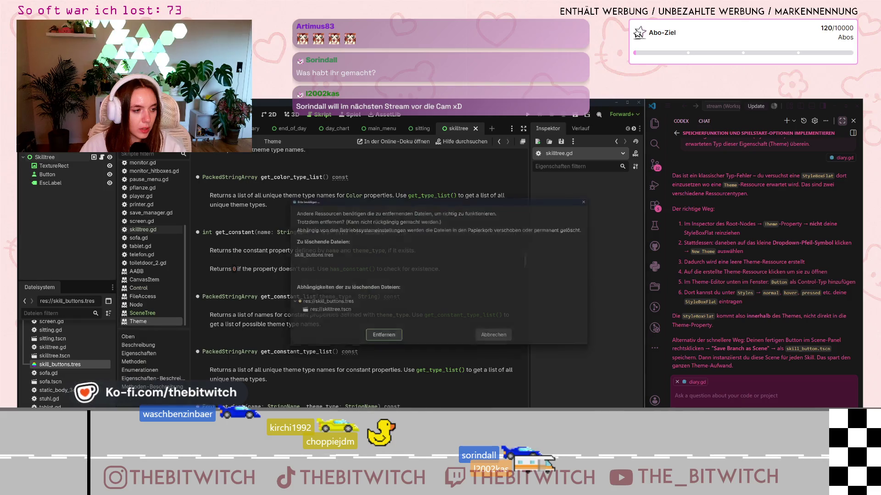
{"action": "left_click", "coordinate": [379, 341]}
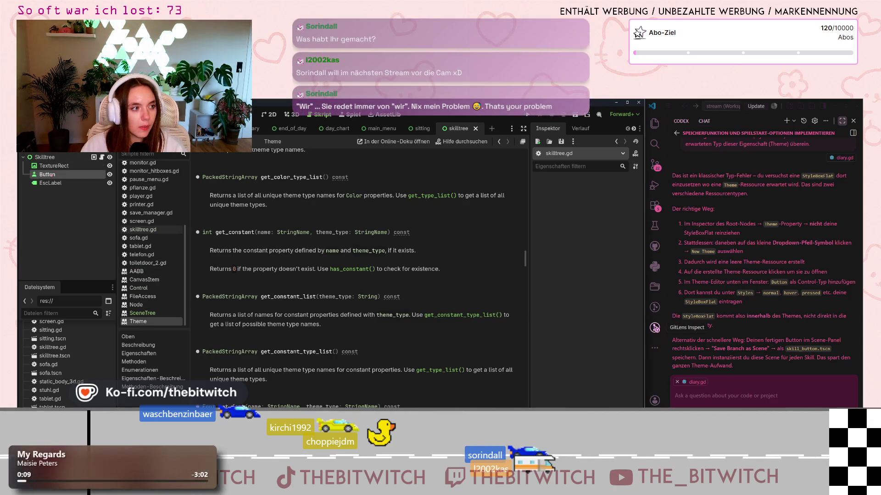
Save the Button's Normal StyleBoxFlat to its own file, new_style_box_flat.tres
{"action": "scroll", "coordinate": [581, 278], "scroll_direction": "down", "scroll_amount": 3}
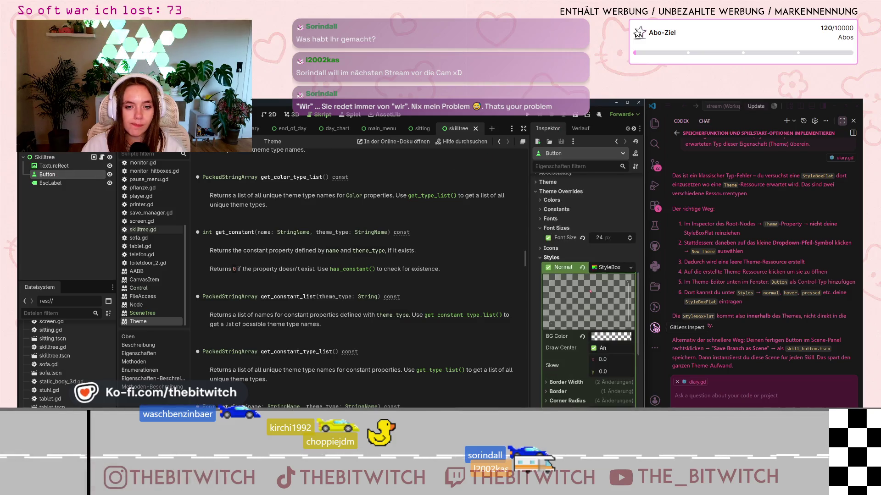
{"action": "left_click", "coordinate": [607, 236]}
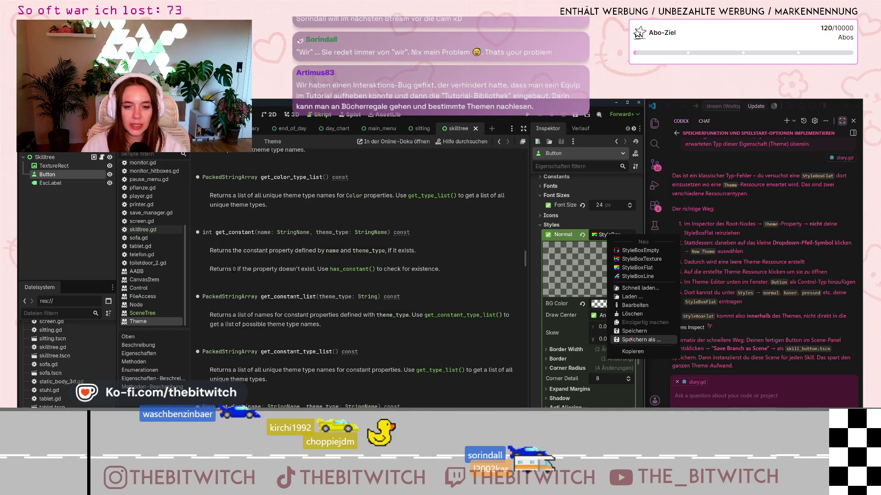
{"action": "left_click", "coordinate": [630, 340]}
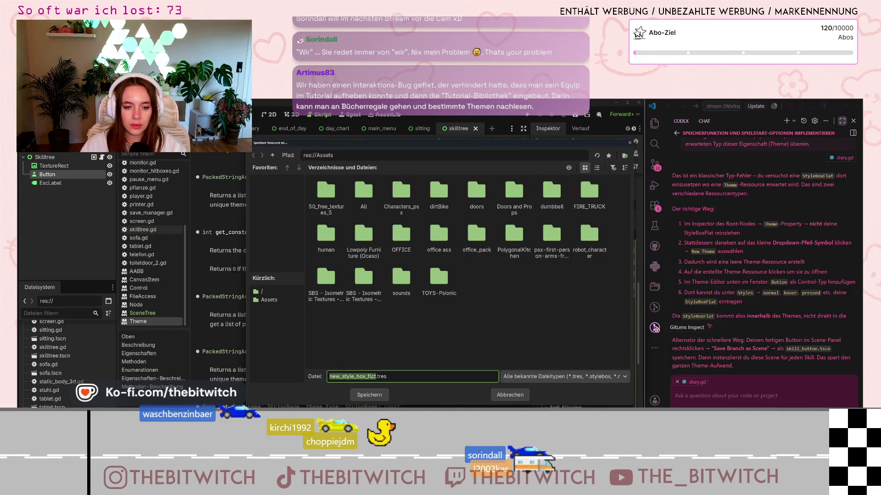
{"action": "left_click", "coordinate": [378, 391]}
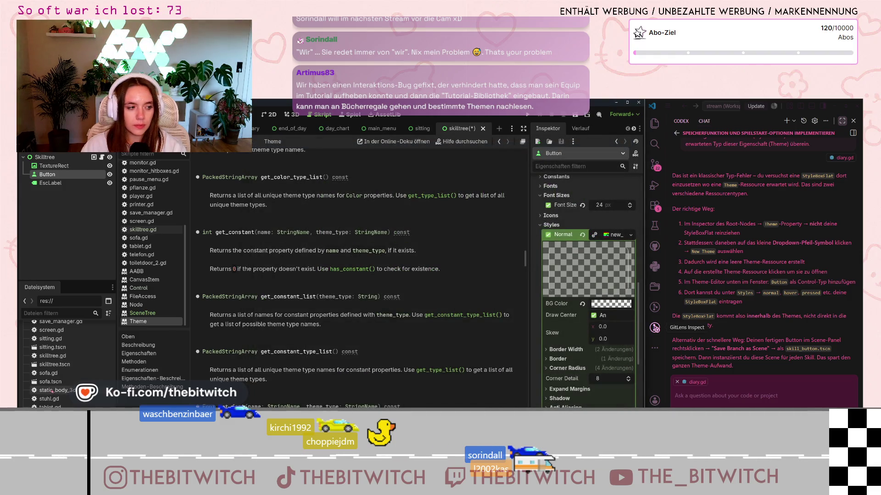
Move new_style_box_flat.tres from its folder into the project root res://
{"action": "scroll", "coordinate": [58, 399], "scroll_direction": "up", "scroll_amount": 10}
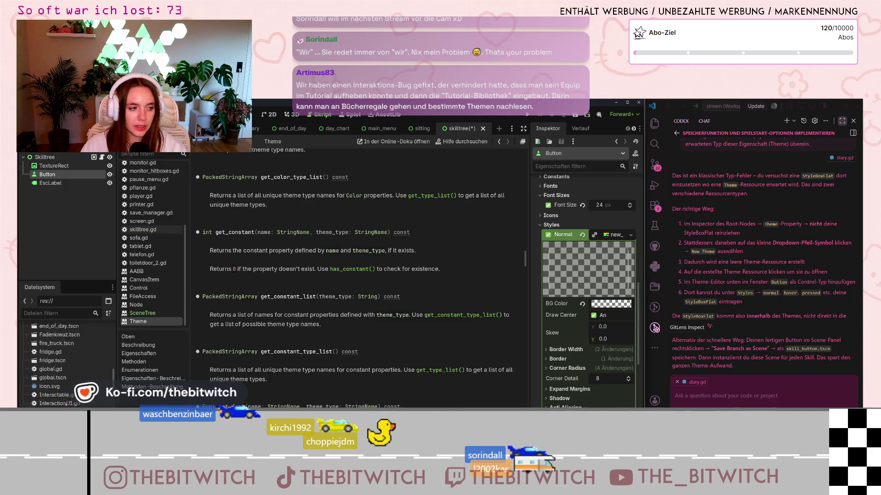
{"action": "scroll", "coordinate": [67, 403], "scroll_direction": "up", "scroll_amount": 3}
{"action": "left_click_drag", "start_coordinate": [55, 390], "coordinate": [51, 323]}
{"action": "left_click", "coordinate": [417, 283]}
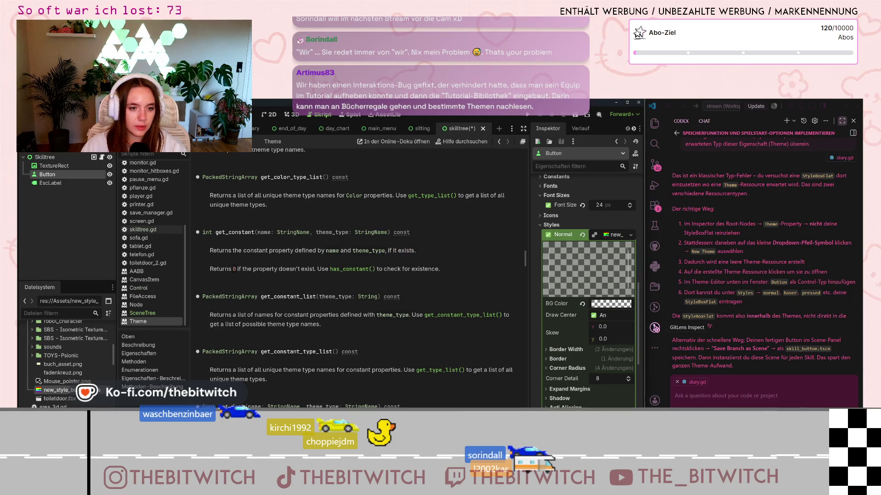
{"action": "scroll", "coordinate": [59, 403], "scroll_direction": "down", "scroll_amount": 3}
{"action": "scroll", "coordinate": [58, 403], "scroll_direction": "down", "scroll_amount": 5}
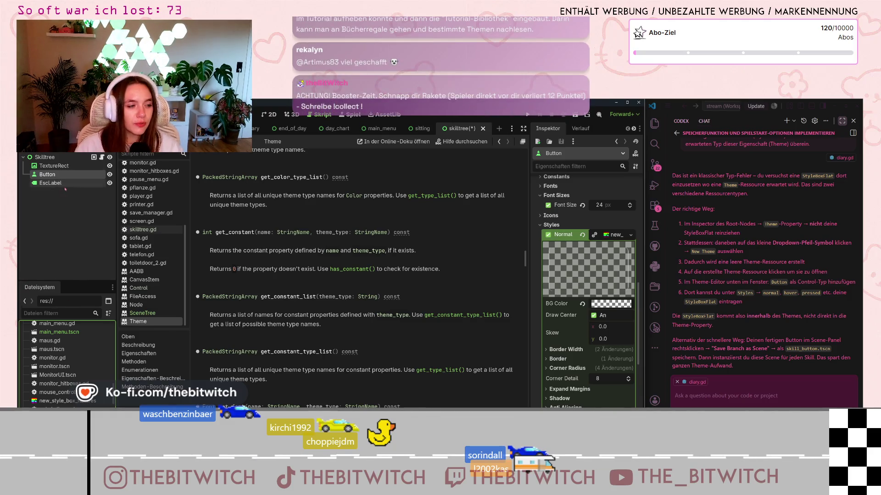
Switch to the 2D view of the Skilltree scene and zoom the canvas on the Skill 1 button
{"action": "left_click", "coordinate": [269, 115]}
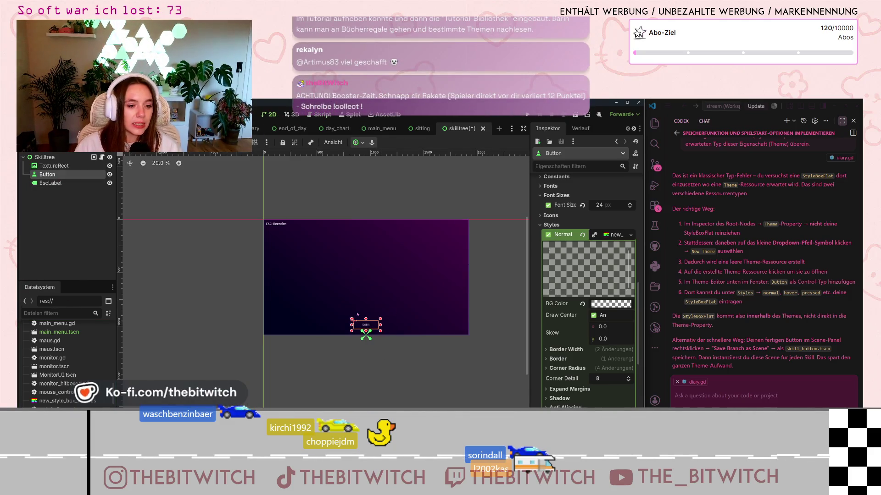
{"action": "scroll", "coordinate": [383, 344], "scroll_direction": "up", "scroll_amount": 4}
{"action": "scroll", "coordinate": [362, 335], "scroll_direction": "down", "scroll_amount": 5}
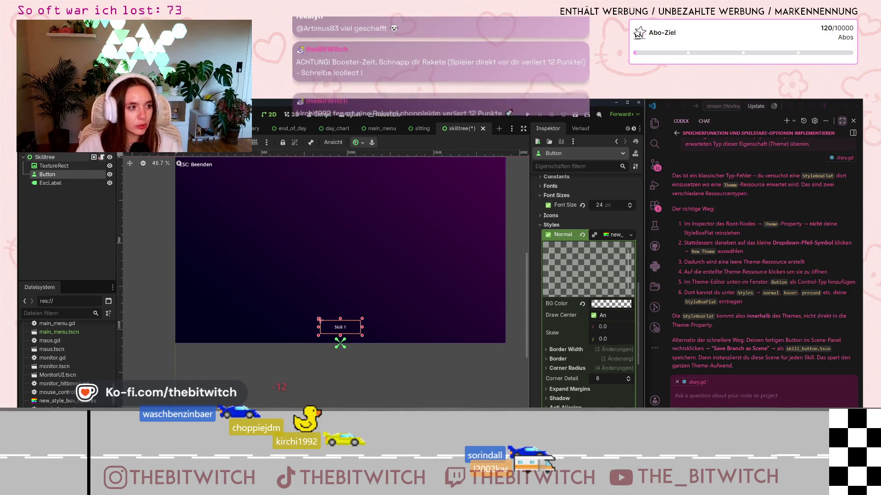
Open skilltree.gd at func _ready, then open the Skilltree root's new Theme in the theme editor
{"action": "left_click", "coordinate": [102, 158]}
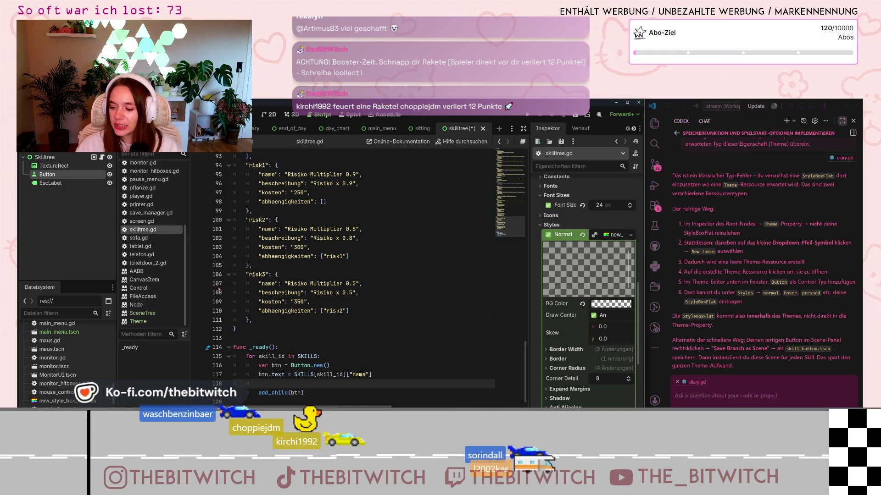
{"action": "scroll", "coordinate": [298, 328], "scroll_direction": "down", "scroll_amount": 1}
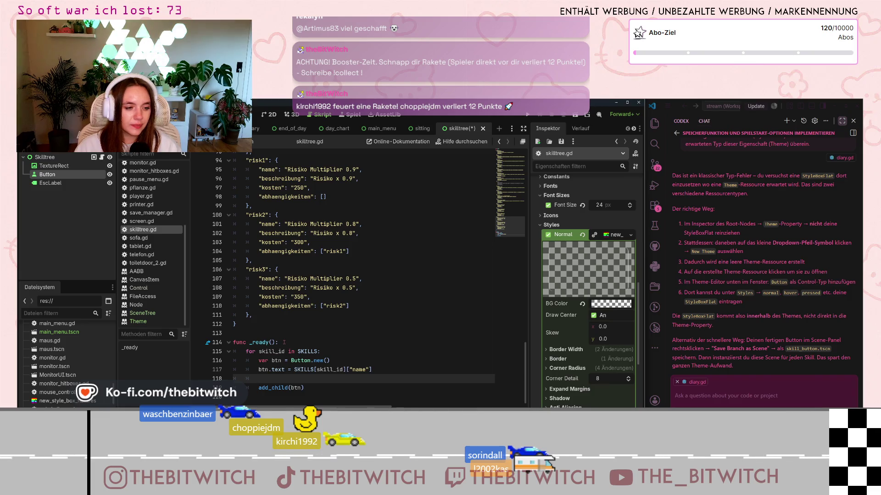
{"action": "left_click", "coordinate": [283, 342]}
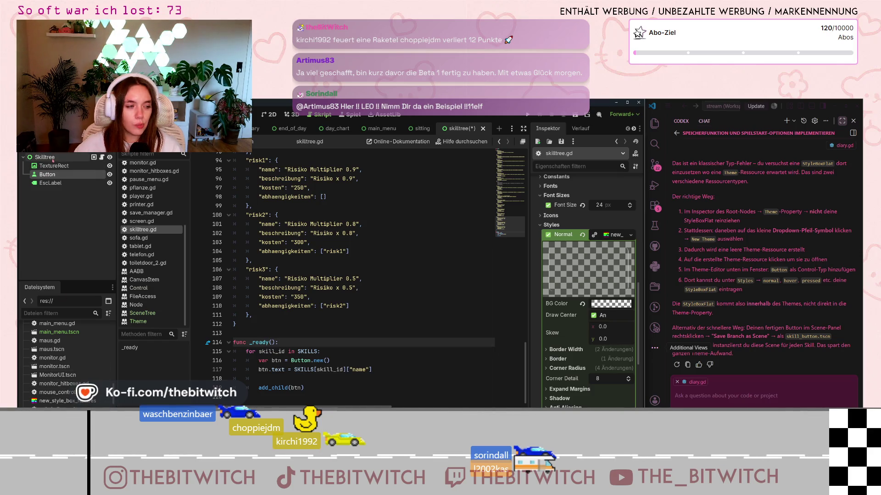
{"action": "left_click", "coordinate": [570, 228]}
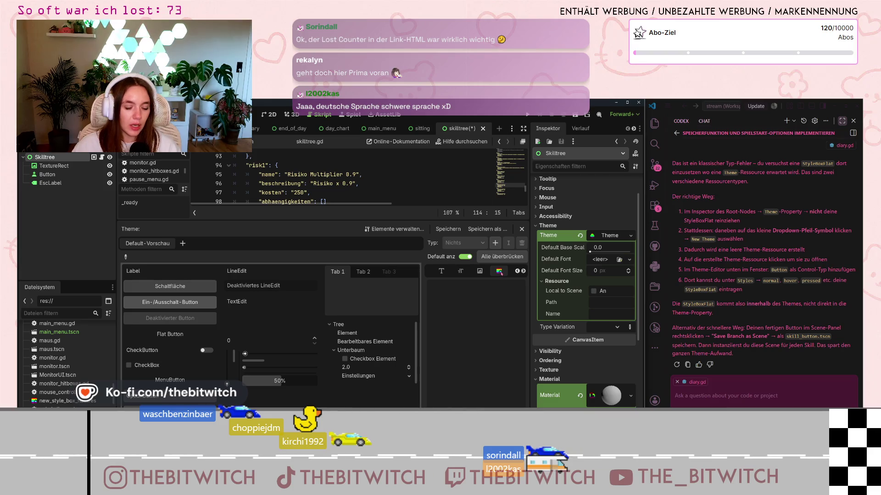
Select new_style_box_flat.tres and add the Button type to the Skilltree theme
{"action": "left_click", "coordinate": [523, 271]}
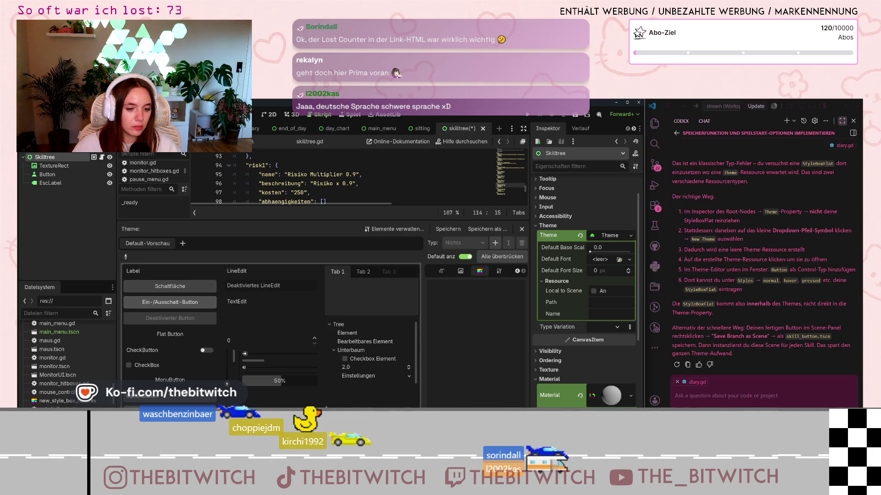
{"action": "left_click", "coordinate": [60, 401]}
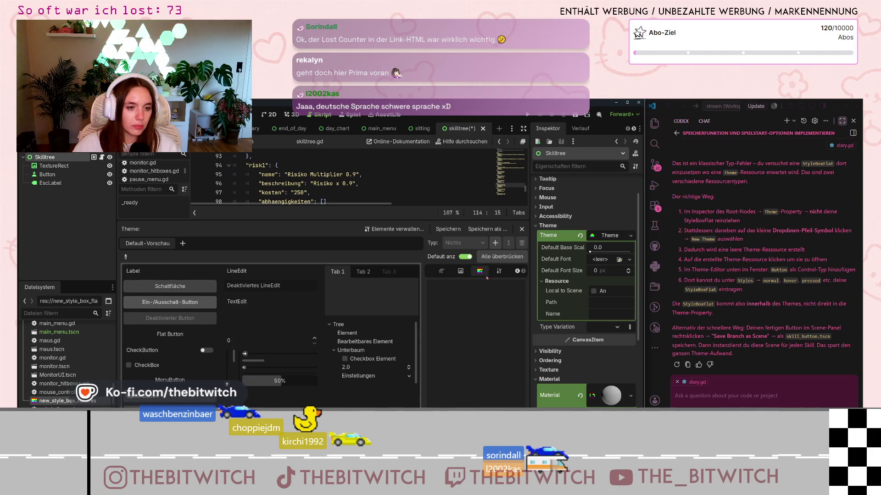
{"action": "left_click", "coordinate": [495, 243]}
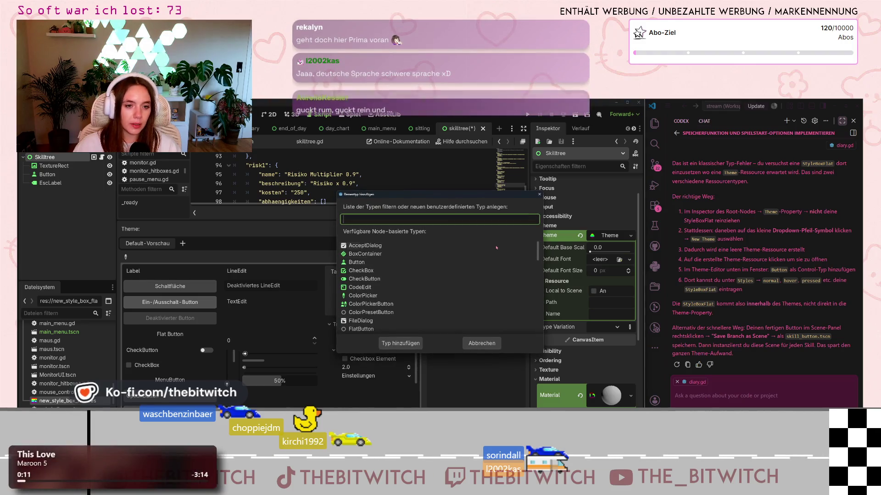
{"action": "left_click", "coordinate": [357, 262]}
{"action": "left_click", "coordinate": [398, 343]}
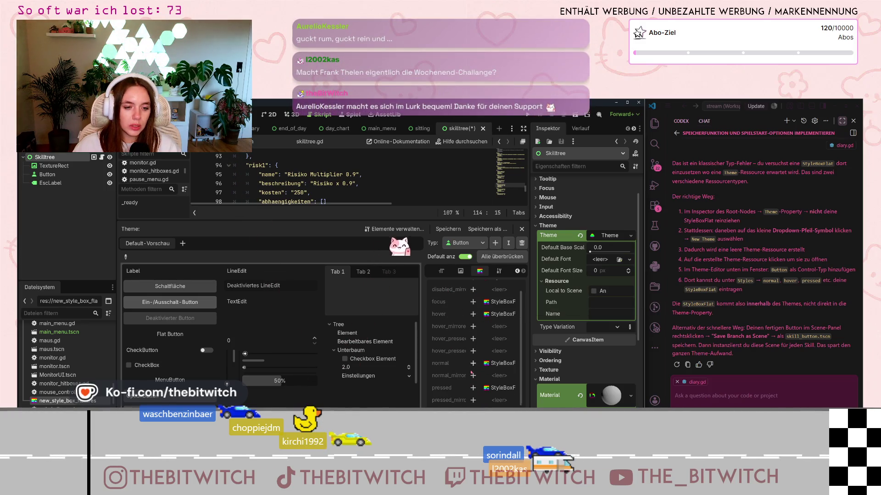
Drag new_style_box_flat.tres onto the Button hover and disabled styles
{"action": "scroll", "coordinate": [472, 373], "scroll_direction": "down", "scroll_amount": 1}
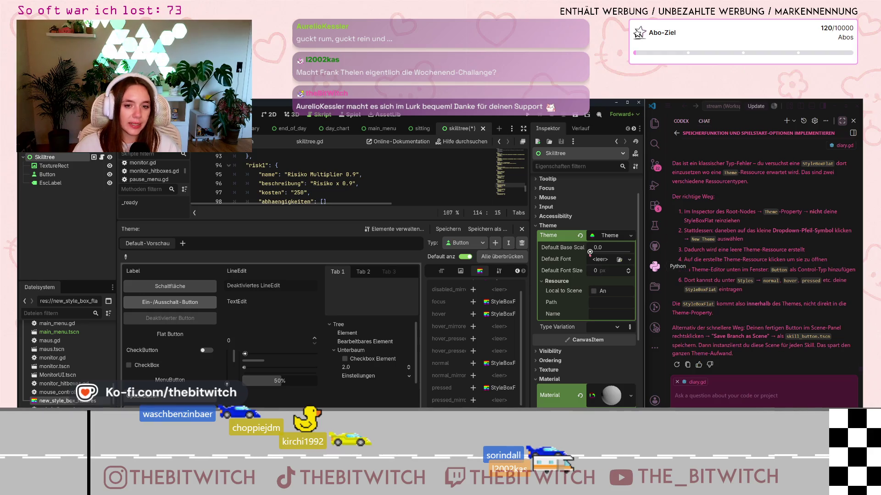
{"action": "left_click_drag", "start_coordinate": [65, 401], "coordinate": [500, 314]}
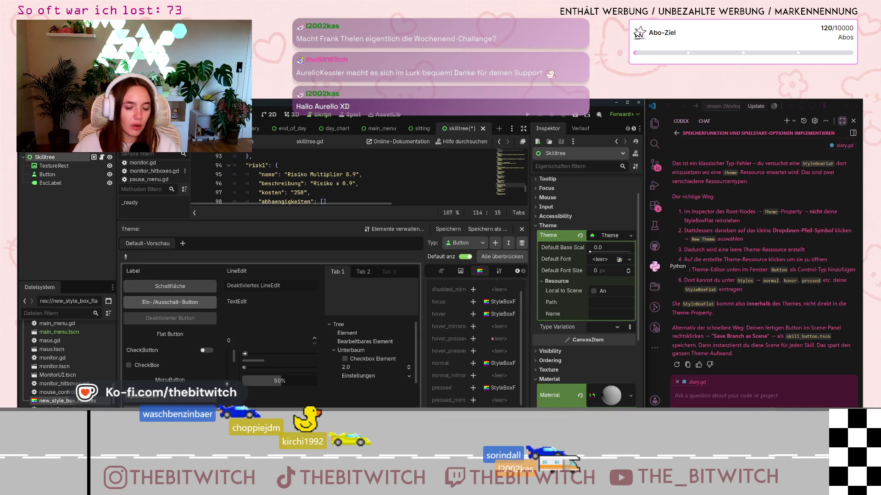
{"action": "scroll", "coordinate": [491, 341], "scroll_direction": "up", "scroll_amount": 1}
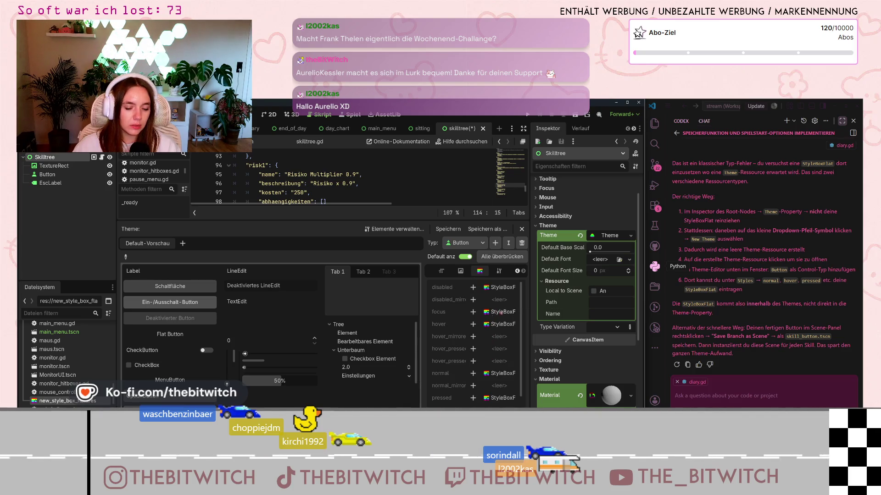
{"action": "mouse_move", "coordinate": [67, 402]}
{"action": "left_mouse_down"}
{"action": "mouse_move", "coordinate": [477, 288]}
{"action": "mouse_move", "coordinate": [505, 307]}
{"action": "mouse_move", "coordinate": [502, 288]}
{"action": "left_mouse_up"}
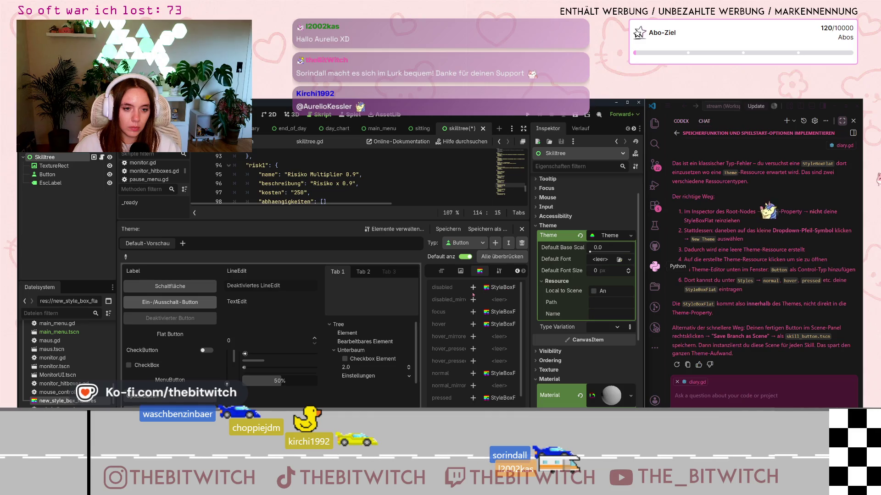
{"action": "left_click", "coordinate": [473, 288]}
Override the Button disabled style with new_style_box_flat.tres and copy it onto focus
{"action": "left_click", "coordinate": [473, 288]}
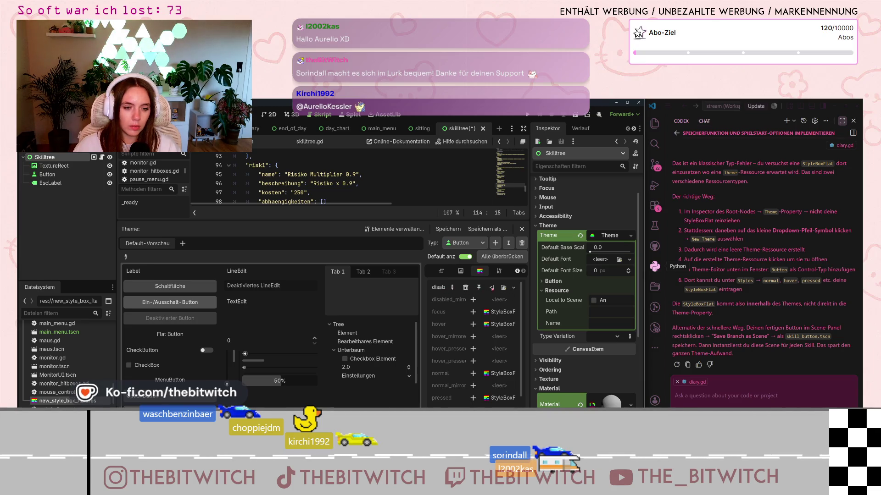
{"action": "left_click", "coordinate": [513, 287]}
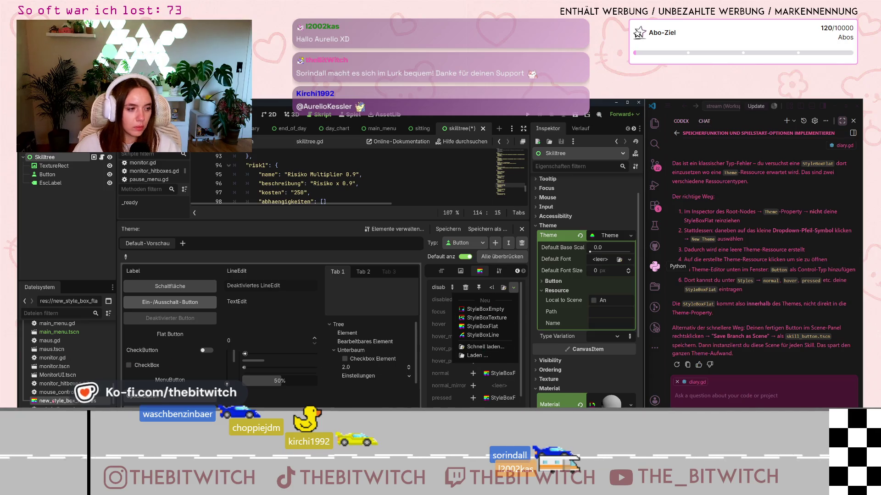
{"action": "left_click", "coordinate": [506, 290]}
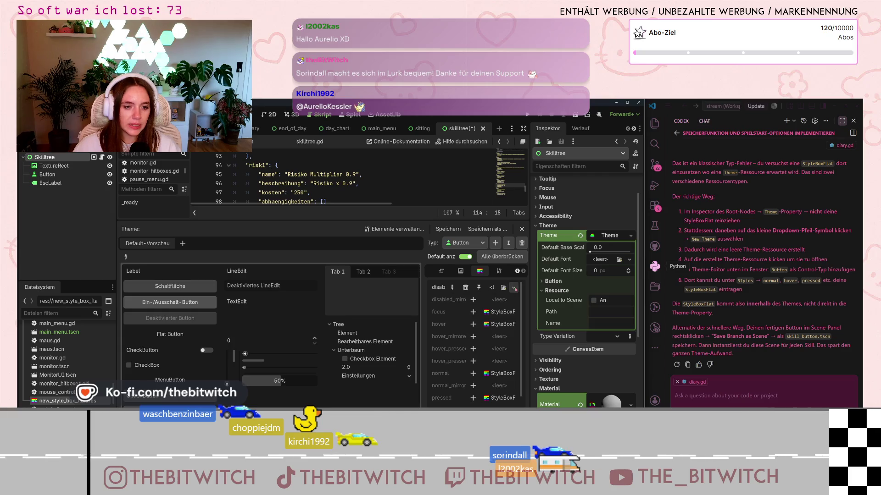
{"action": "mouse_move", "coordinate": [422, 323]}
{"action": "left_mouse_down"}
{"action": "mouse_move", "coordinate": [198, 321]}
{"action": "mouse_move", "coordinate": [218, 322]}
{"action": "left_mouse_up"}
{"action": "mouse_move", "coordinate": [55, 401]}
{"action": "left_mouse_down"}
{"action": "mouse_move", "coordinate": [85, 403]}
{"action": "mouse_move", "coordinate": [450, 288]}
{"action": "left_mouse_up"}
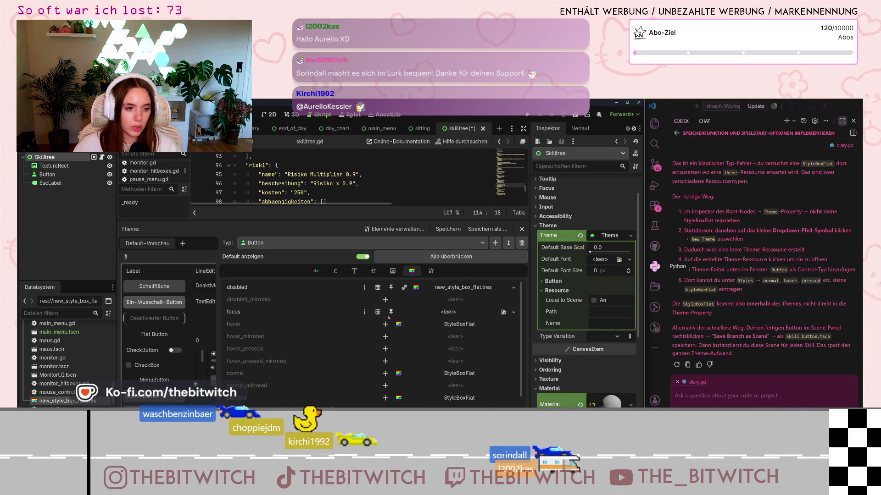
{"action": "mouse_move", "coordinate": [463, 287]}
{"action": "left_mouse_down"}
{"action": "mouse_move", "coordinate": [443, 321]}
{"action": "mouse_move", "coordinate": [448, 316]}
{"action": "mouse_move", "coordinate": [423, 318]}
{"action": "mouse_move", "coordinate": [454, 321]}
{"action": "mouse_move", "coordinate": [450, 365]}
{"action": "left_mouse_up"}
Assign the saved stylebox to the hover, normal and pressed Button styles, then view the constants
{"action": "left_click", "coordinate": [385, 325]}
{"action": "scroll", "coordinate": [385, 362], "scroll_direction": "down", "scroll_amount": 1}
{"action": "left_click", "coordinate": [385, 363]}
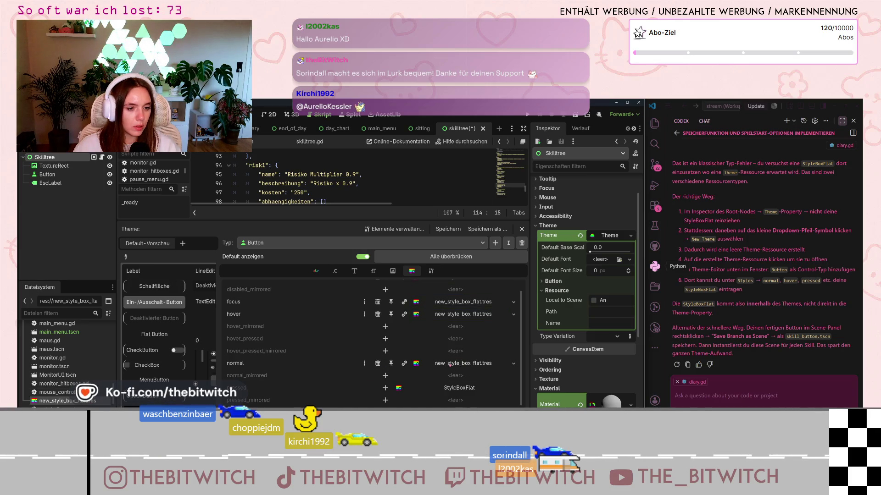
{"action": "left_click", "coordinate": [385, 388]}
{"action": "mouse_move", "coordinate": [456, 315]}
{"action": "left_mouse_down"}
{"action": "mouse_move", "coordinate": [451, 388]}
{"action": "mouse_move", "coordinate": [427, 390]}
{"action": "left_mouse_up"}
{"action": "left_click_drag", "start_coordinate": [219, 321], "coordinate": [395, 321]}
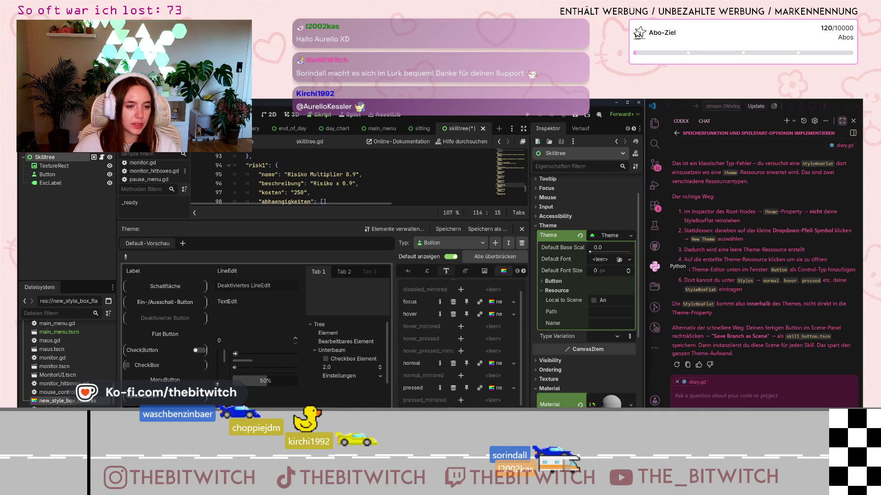
{"action": "left_click", "coordinate": [523, 271]}
{"action": "left_click", "coordinate": [408, 272]}
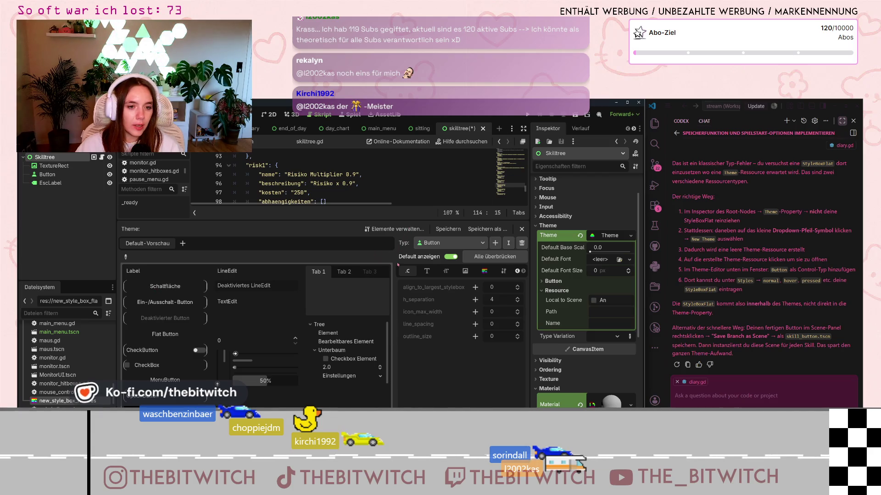
{"action": "left_click", "coordinate": [445, 230]}
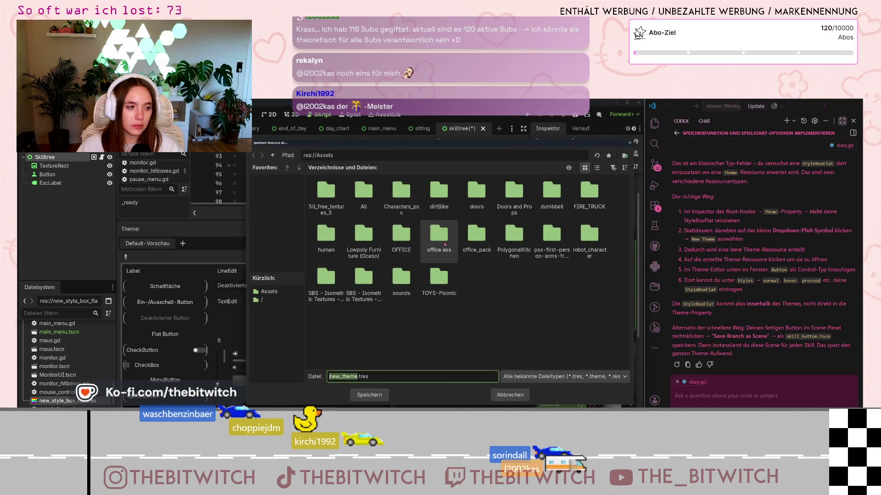
Save the edited Skilltree theme as new_theme.tres in res://Assets
{"action": "left_click", "coordinate": [510, 397]}
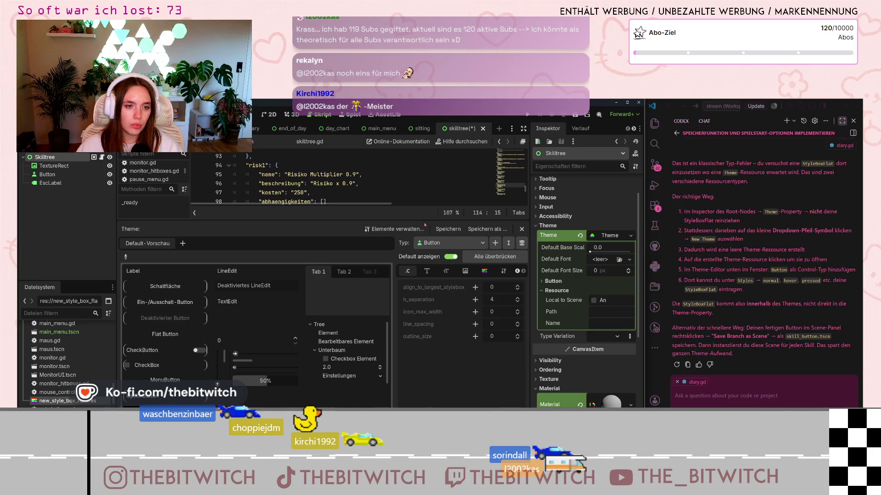
{"action": "left_click_drag", "start_coordinate": [423, 221], "coordinate": [424, 303]}
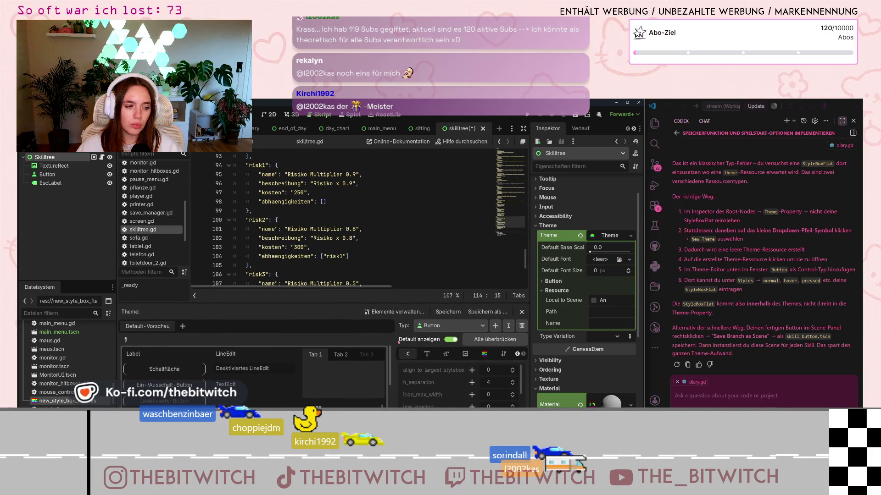
{"action": "left_click", "coordinate": [448, 312]}
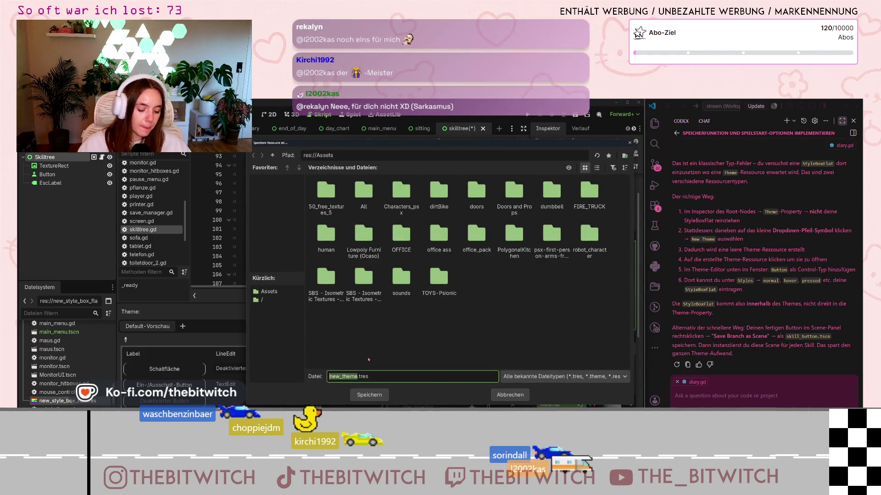
{"action": "left_click", "coordinate": [369, 395]}
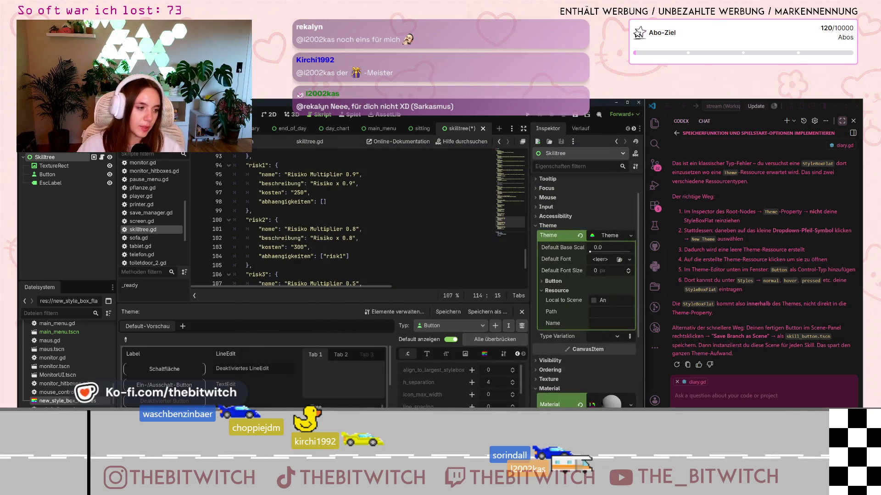
{"action": "scroll", "coordinate": [69, 363], "scroll_direction": "up", "scroll_amount": 5}
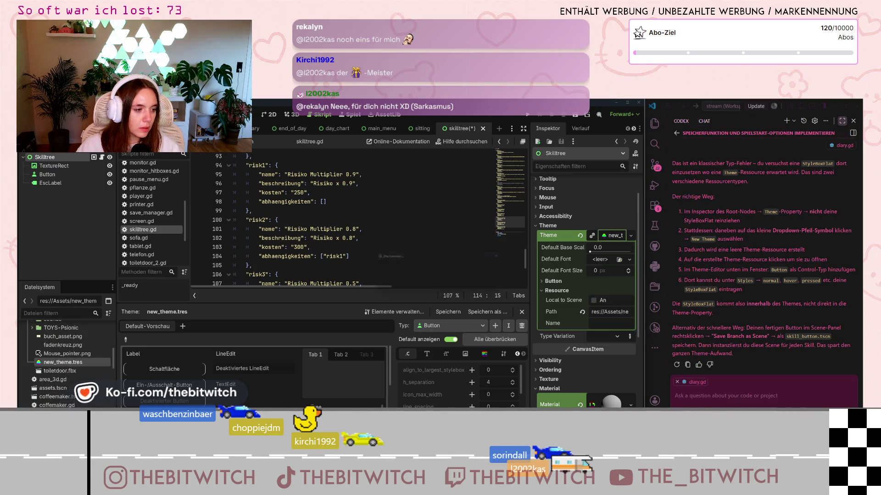
{"action": "left_click_drag", "start_coordinate": [63, 362], "coordinate": [435, 312]}
Confirm moving new_theme.tres to res://, then save the scene and run the game
{"action": "left_click", "coordinate": [408, 286]}
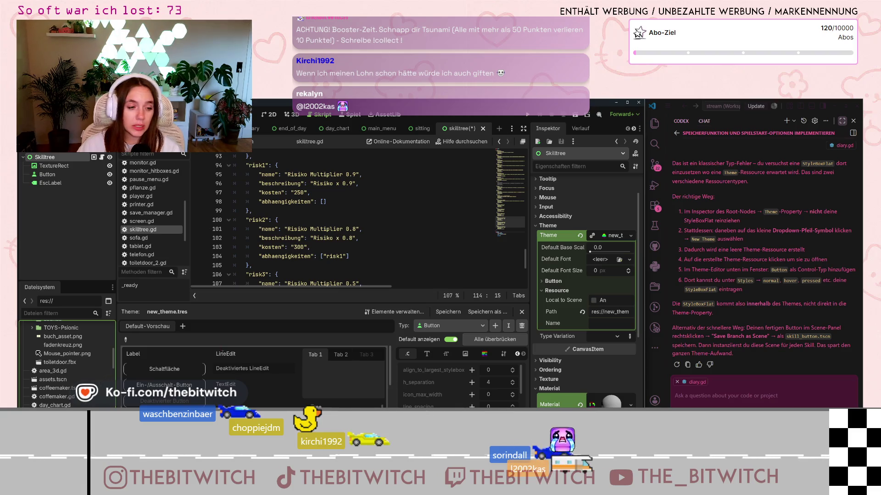
{"action": "scroll", "coordinate": [72, 399], "scroll_direction": "down", "scroll_amount": 10}
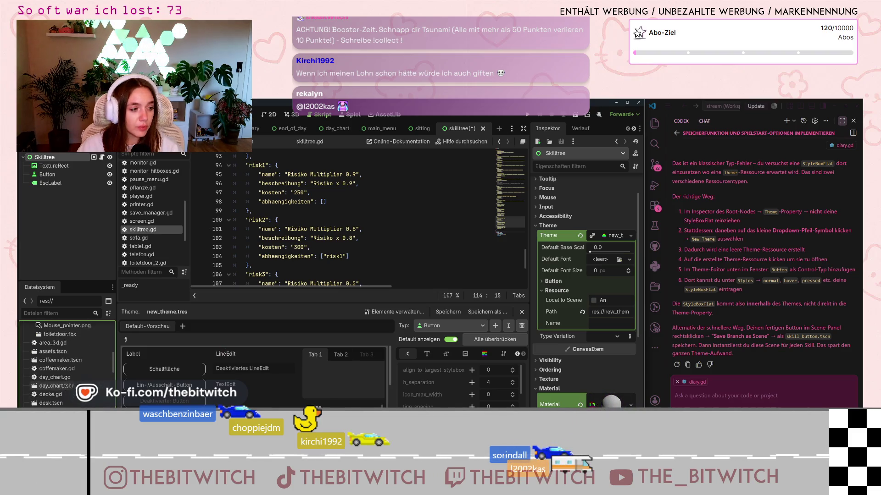
{"action": "scroll", "coordinate": [72, 399], "scroll_direction": "down", "scroll_amount": 5}
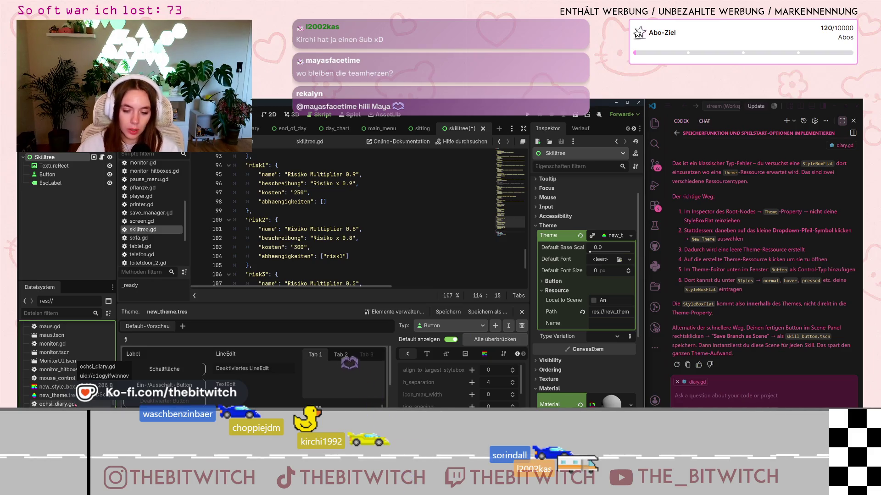
{"action": "scroll", "coordinate": [48, 404], "scroll_direction": "up", "scroll_amount": 5}
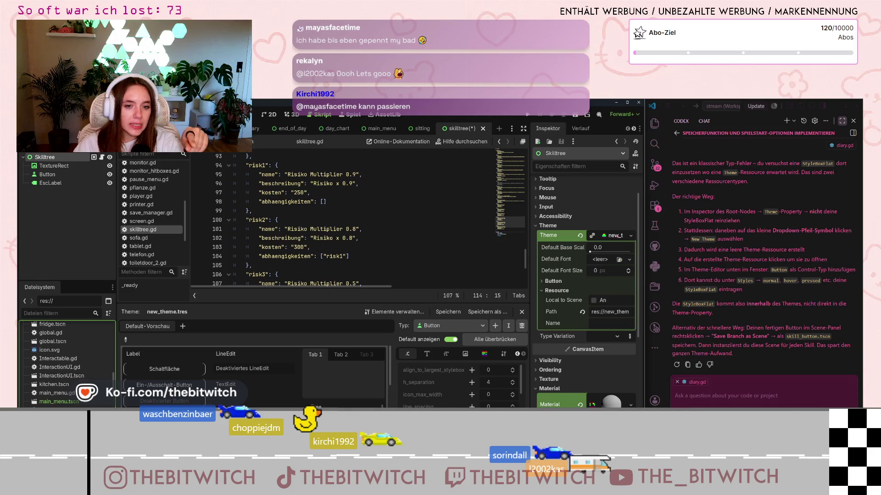
{"action": "left_click", "coordinate": [527, 115]}
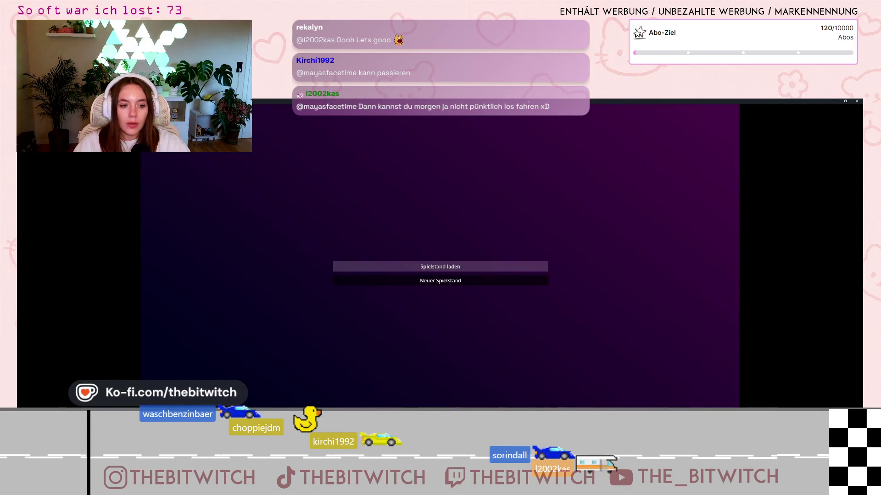
Start a Neuer Spielstand, walk forward to the sofa, sleep with E, and close the game
{"action": "left_click", "coordinate": [440, 280]}
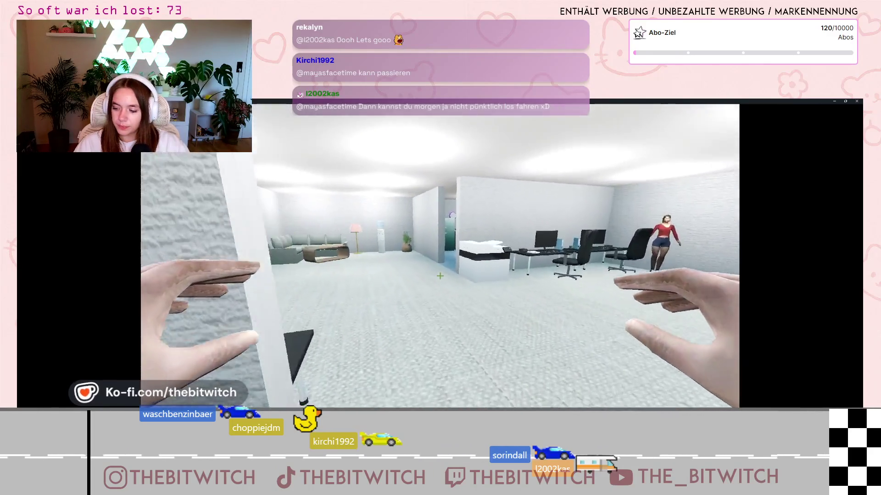
{"action": "key", "text": "w"}
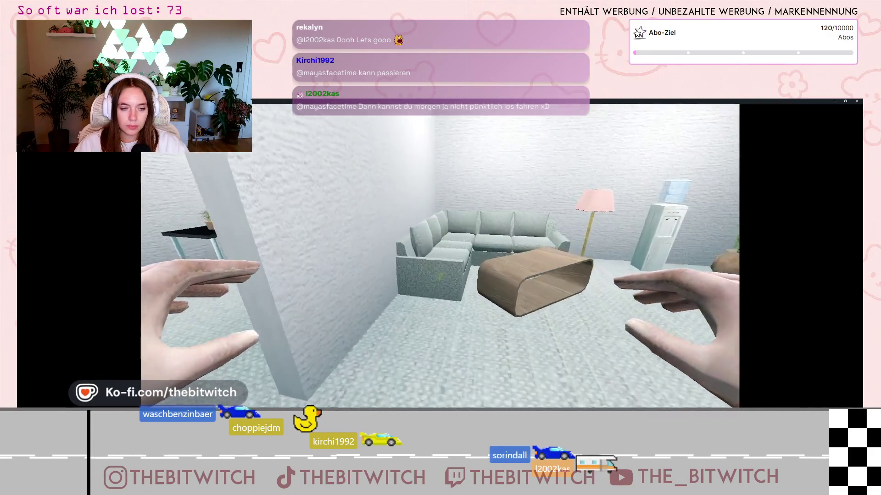
{"action": "key", "text": "w"}
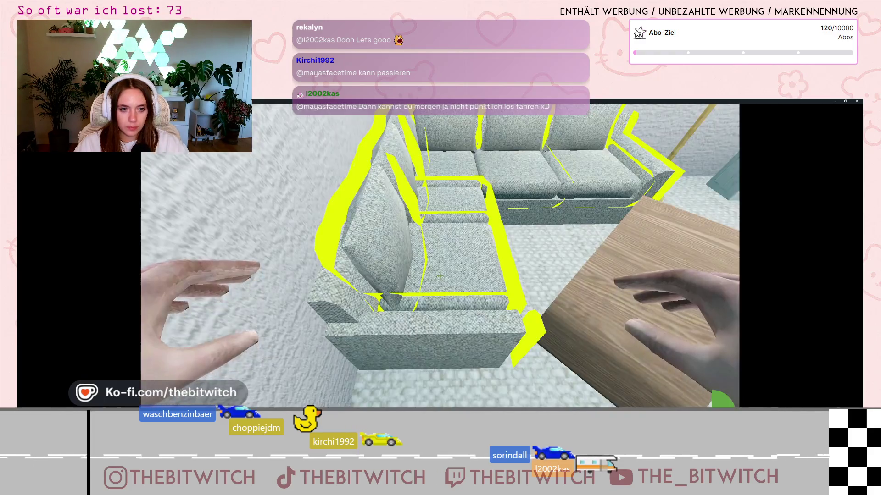
{"action": "key", "text": "e"}
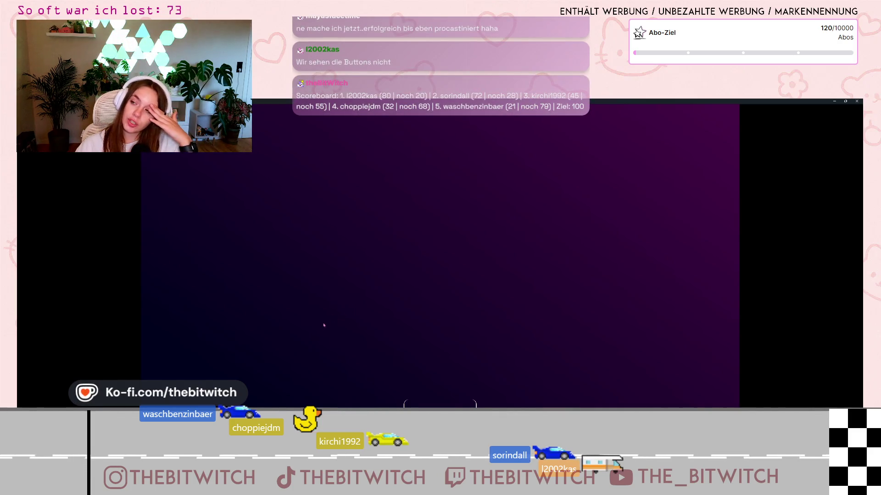
{"action": "key", "text": "alt+F4"}
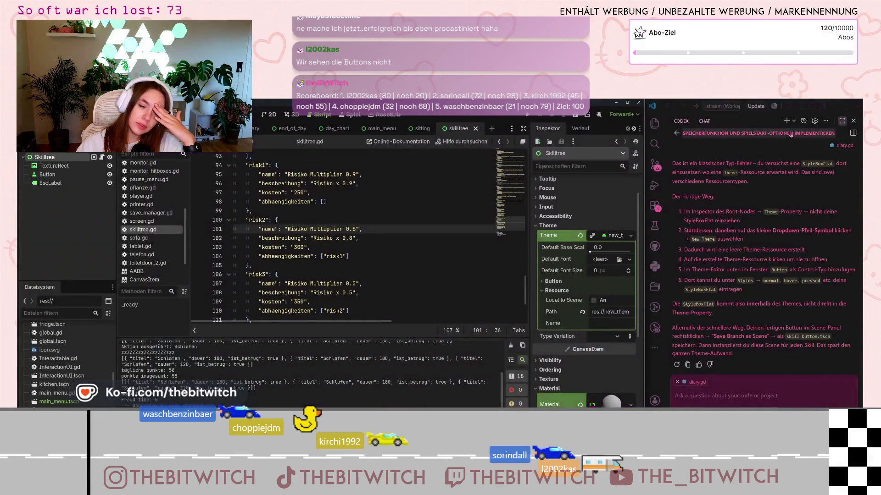
Reopen the theme editor and review the Button's font, base type and stylebox entries
{"action": "left_click", "coordinate": [610, 235]}
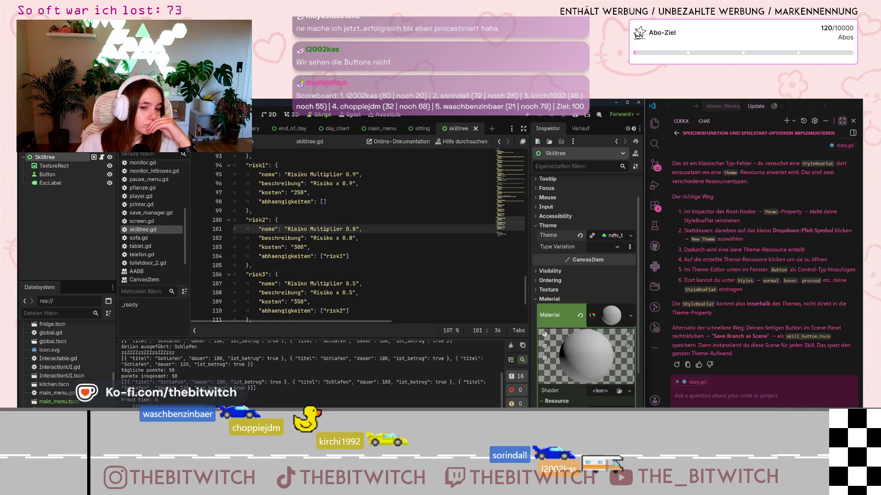
{"action": "left_click", "coordinate": [612, 236]}
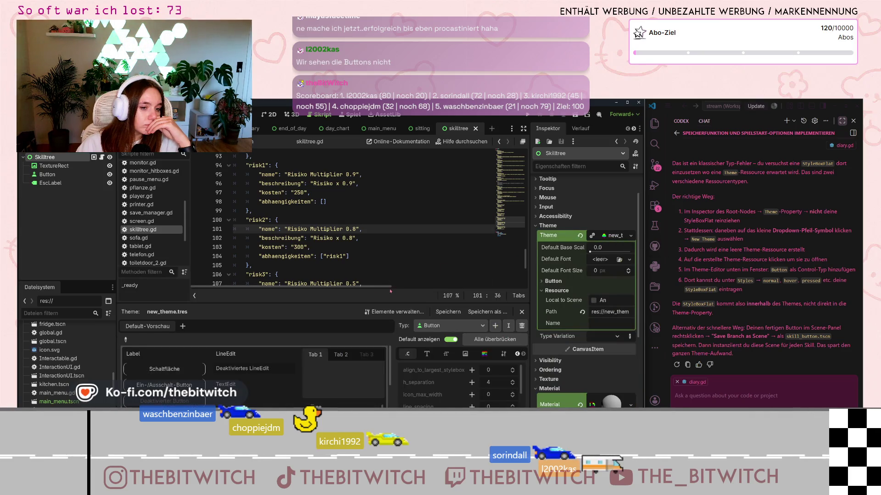
{"action": "left_click_drag", "start_coordinate": [390, 303], "coordinate": [390, 223]}
{"action": "left_click", "coordinate": [426, 274]}
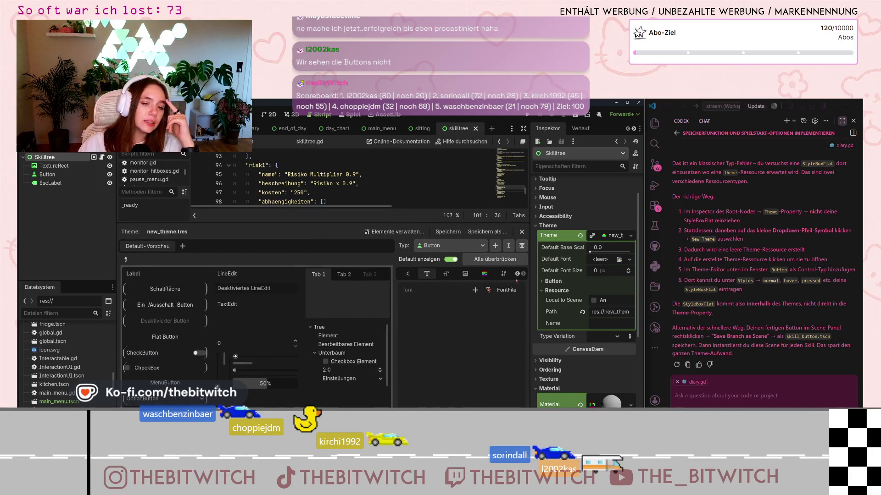
{"action": "left_click", "coordinate": [503, 274]}
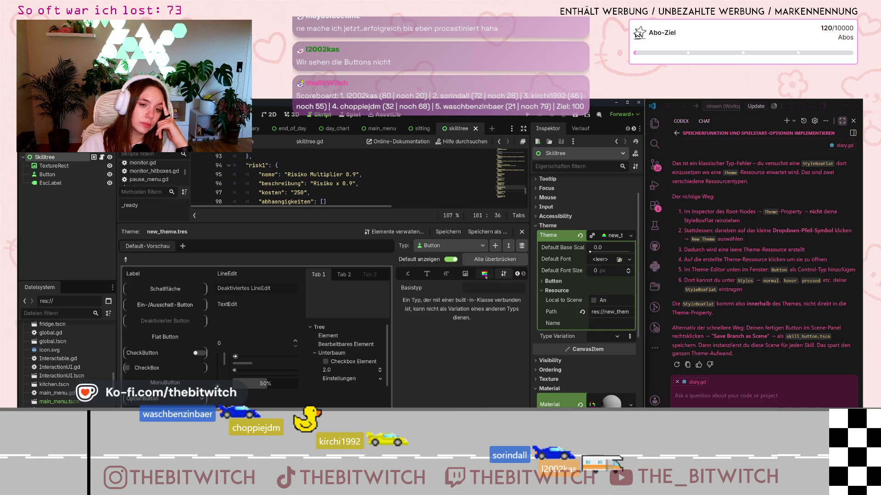
{"action": "left_click", "coordinate": [487, 276]}
{"action": "scroll", "coordinate": [417, 322], "scroll_direction": "up", "scroll_amount": 1}
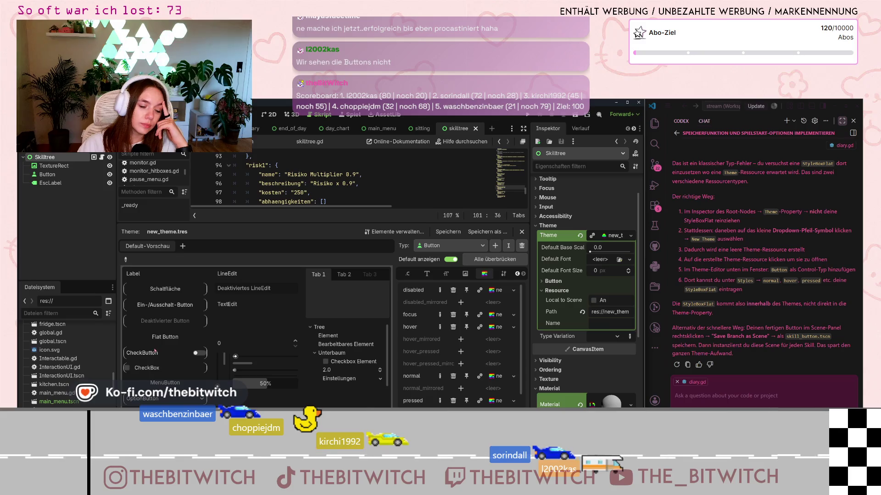
{"action": "scroll", "coordinate": [62, 378], "scroll_direction": "up", "scroll_amount": 5}
{"action": "scroll", "coordinate": [63, 378], "scroll_direction": "down", "scroll_amount": 8}
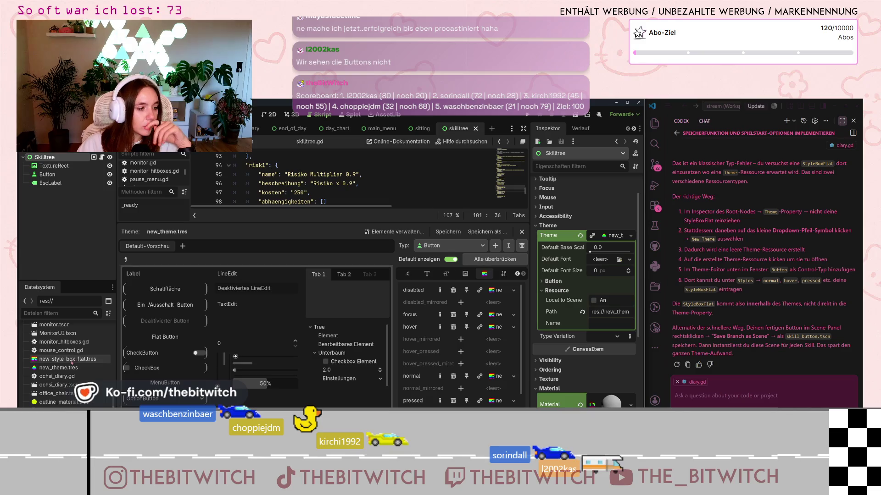
Open new_style_box_flat.tres, expand its Content Margins and Resource sections, then switch to 2D
{"action": "double_click", "coordinate": [69, 359]}
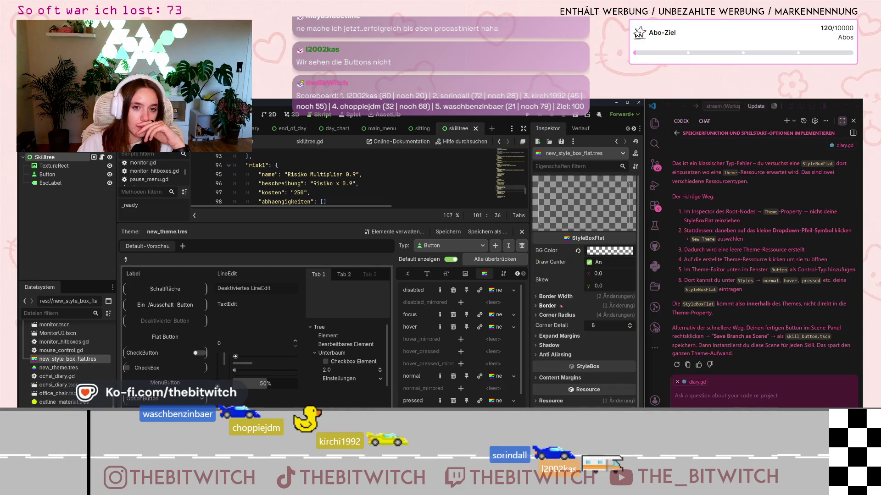
{"action": "scroll", "coordinate": [559, 286], "scroll_direction": "down", "scroll_amount": 1}
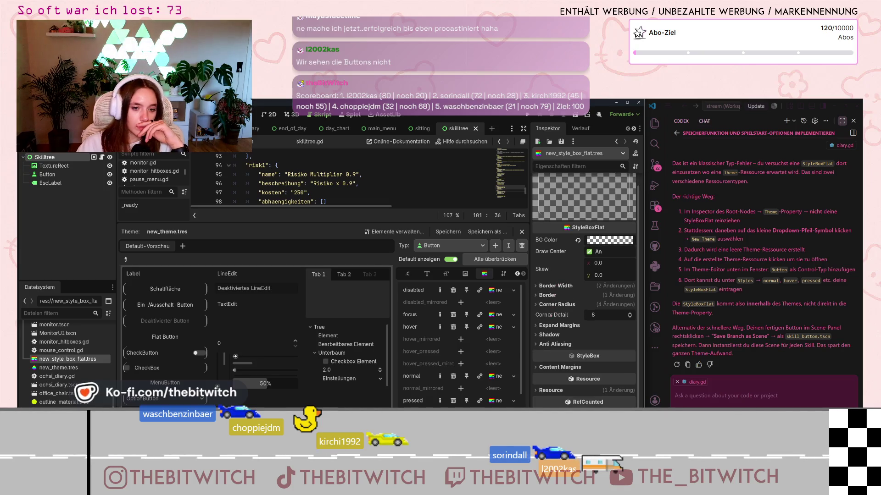
{"action": "left_click", "coordinate": [540, 368]}
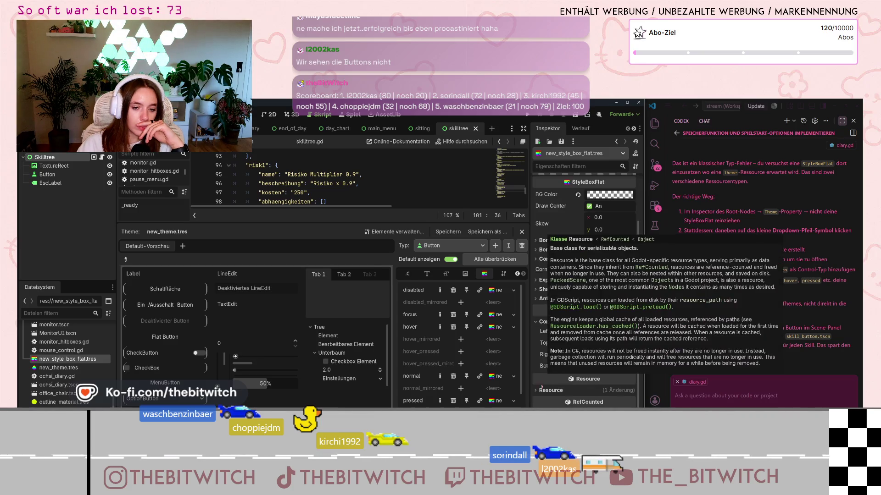
{"action": "left_click", "coordinate": [541, 390]}
{"action": "scroll", "coordinate": [540, 390], "scroll_direction": "up", "scroll_amount": 3}
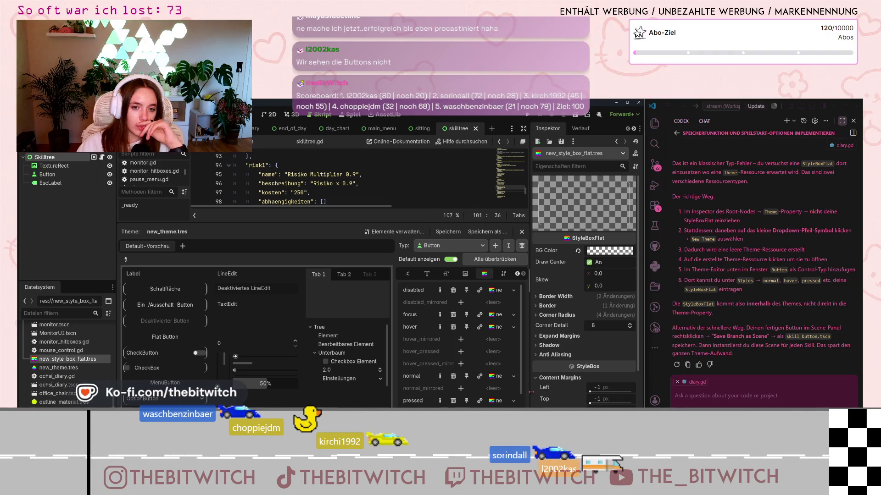
{"action": "mouse_move", "coordinate": [532, 396]}
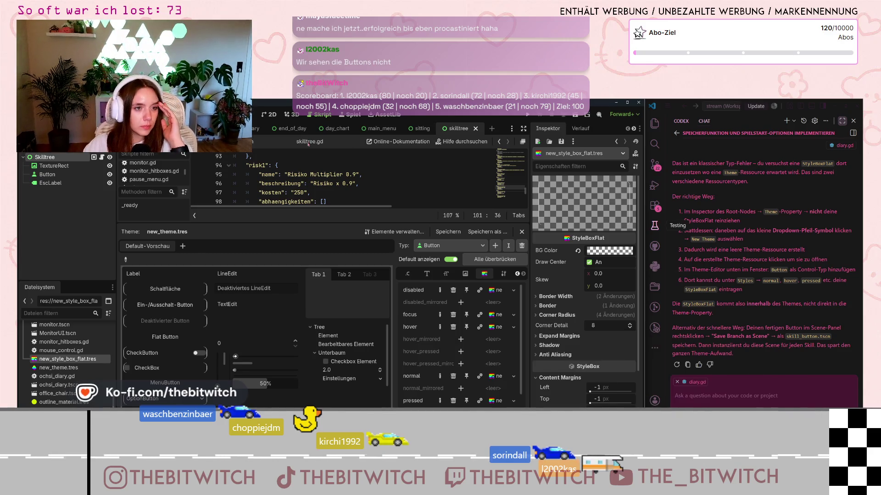
{"action": "key", "text": "ctrl+F1"}
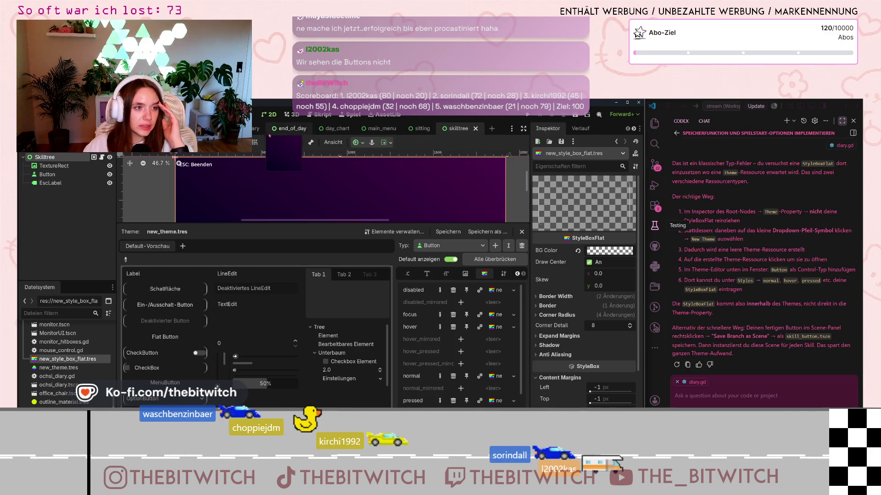
Select the Skill 1 button to check its font size 24 and Normal overrides, then view the theme's Button fonts
{"action": "left_click_drag", "start_coordinate": [364, 223], "coordinate": [372, 304]}
{"action": "scroll", "coordinate": [375, 283], "scroll_direction": "down", "scroll_amount": 2}
{"action": "scroll", "coordinate": [375, 283], "scroll_direction": "down", "scroll_amount": 5}
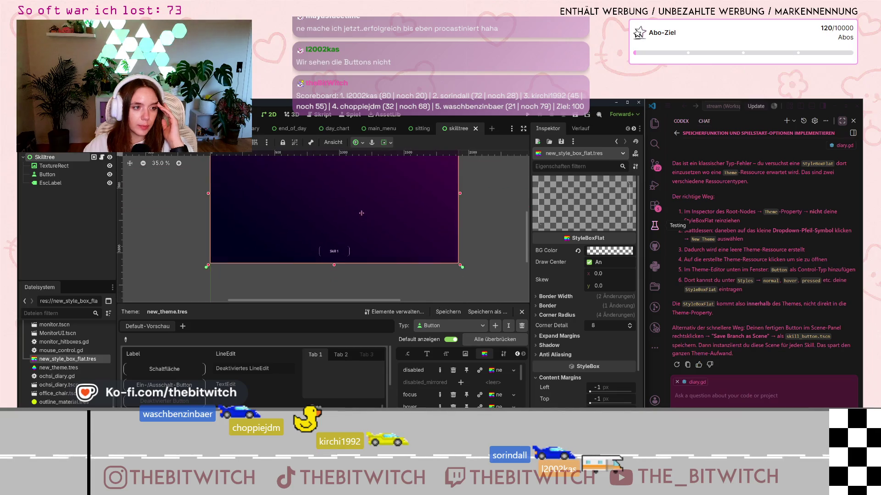
{"action": "left_click", "coordinate": [339, 254]}
{"action": "scroll", "coordinate": [342, 259], "scroll_direction": "up", "scroll_amount": 5}
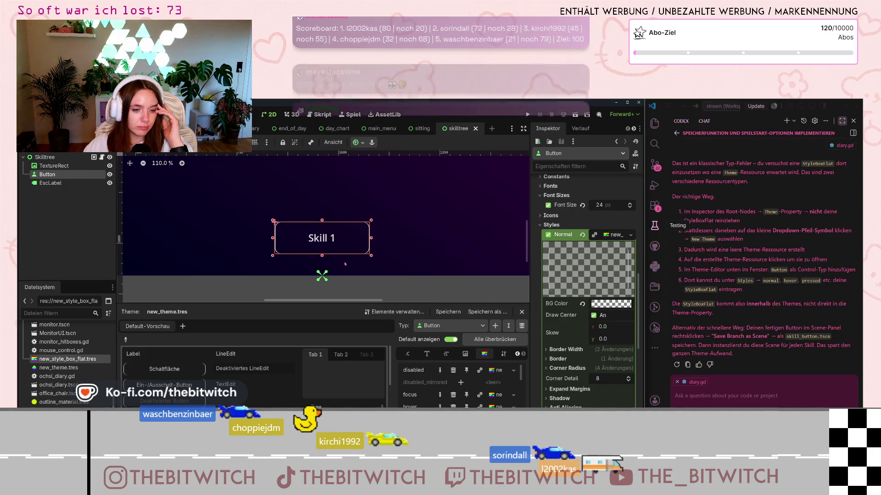
{"action": "mouse_move", "coordinate": [585, 328]}
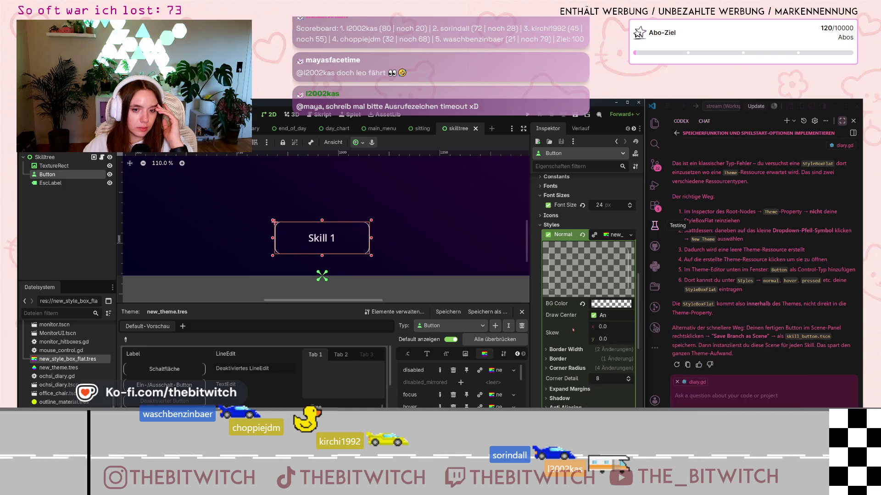
{"action": "scroll", "coordinate": [571, 330], "scroll_direction": "up", "scroll_amount": 5}
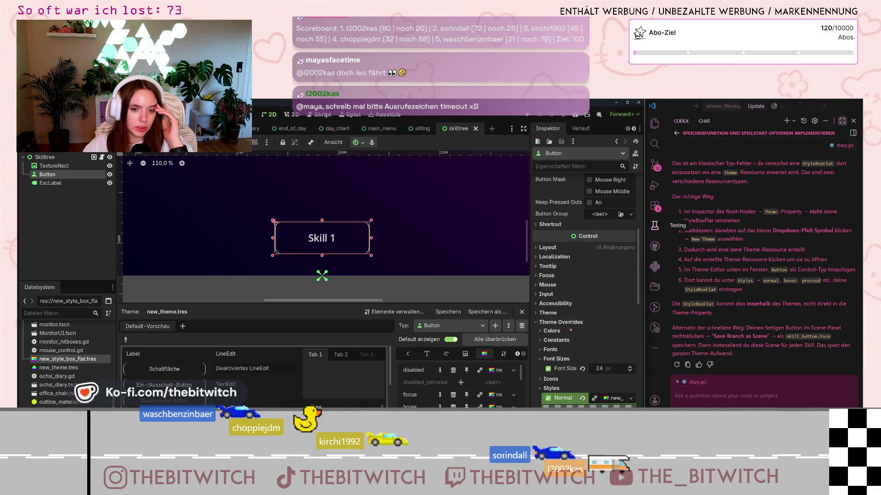
{"action": "mouse_move", "coordinate": [581, 369]}
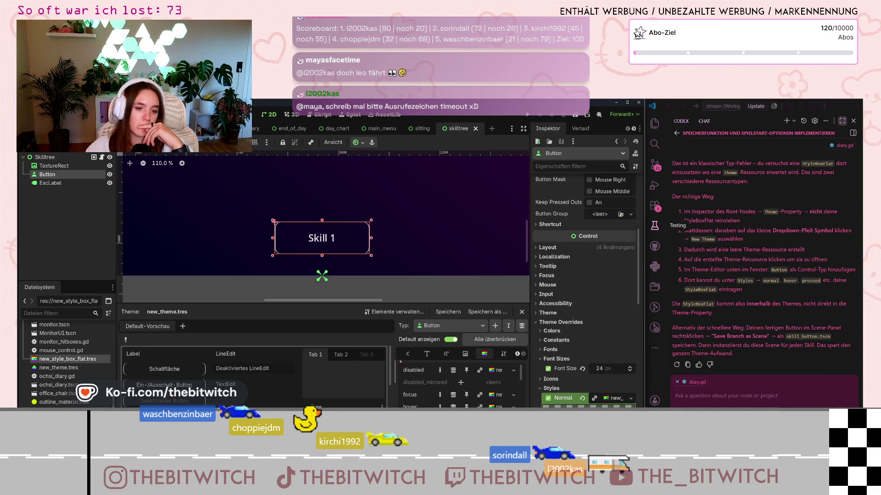
{"action": "left_click", "coordinate": [427, 354]}
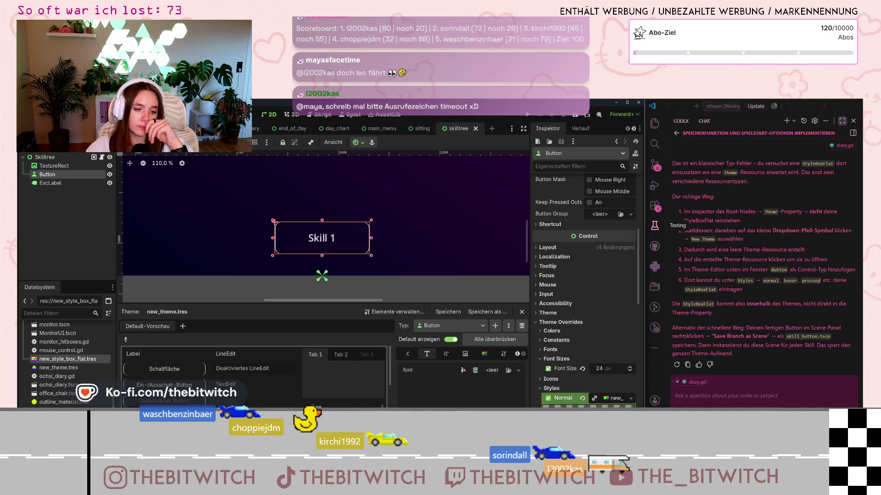
Set the Button font_size to 24 in new_theme.tres, then save the scene and run the game
{"action": "left_click", "coordinate": [454, 354]}
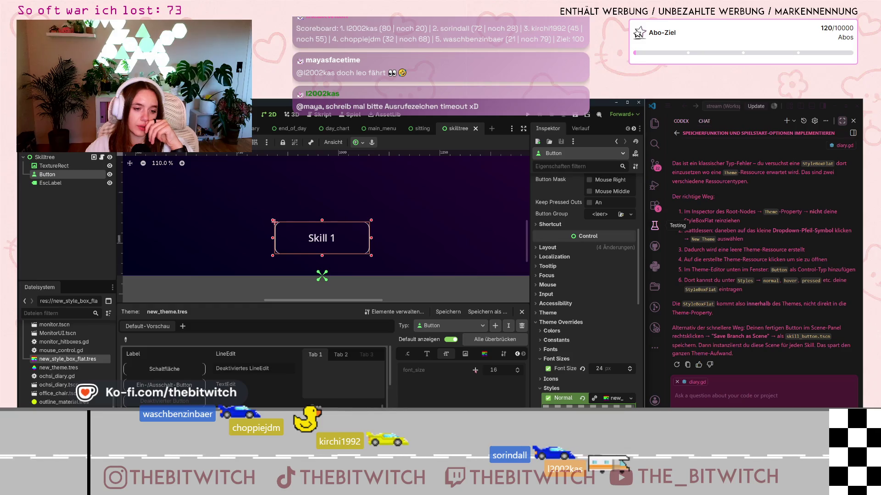
{"action": "left_click", "coordinate": [476, 369]}
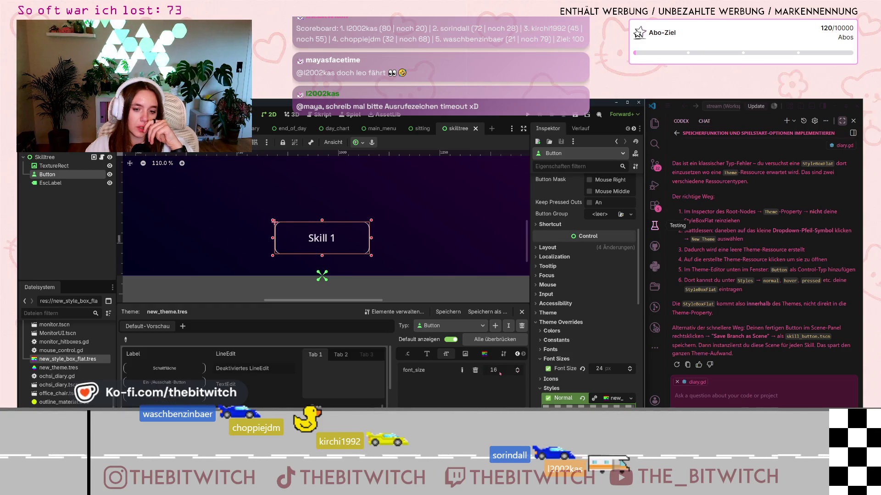
{"action": "scroll", "coordinate": [500, 373], "scroll_direction": "down", "scroll_amount": 1}
{"action": "left_click", "coordinate": [509, 370]}
{"action": "type", "text": "24"}
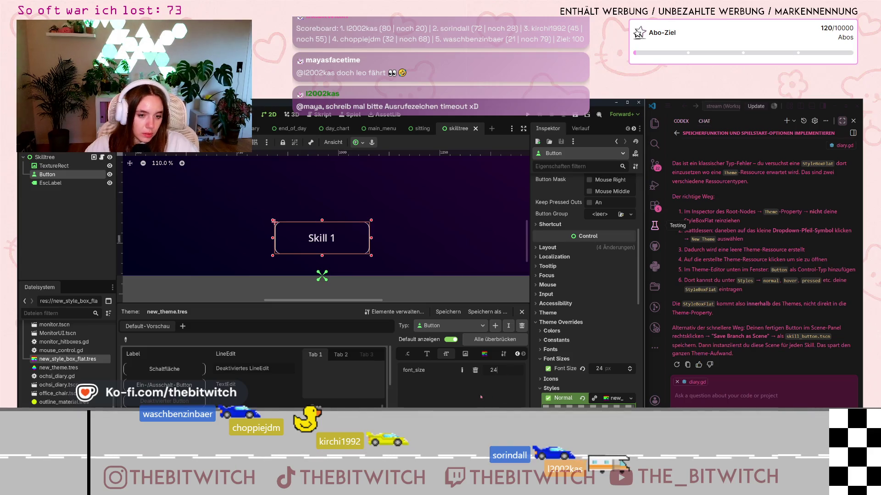
{"action": "key", "text": "Return"}
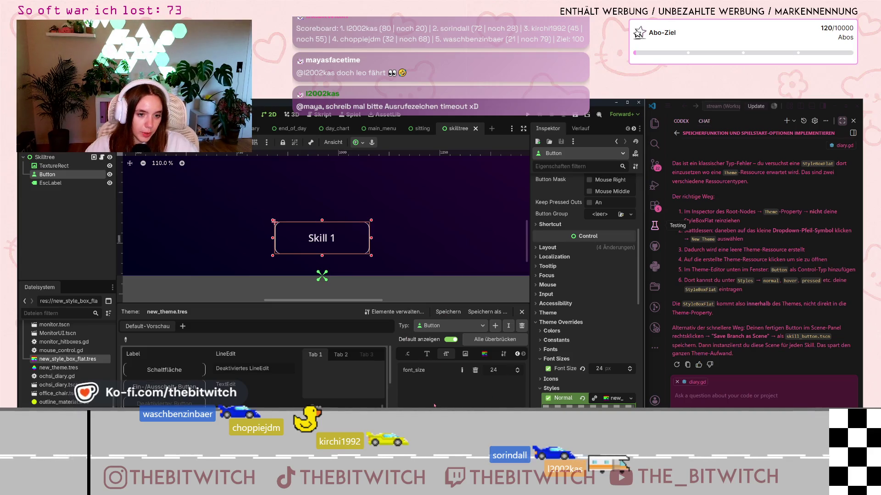
{"action": "scroll", "coordinate": [409, 206], "scroll_direction": "down", "scroll_amount": 8}
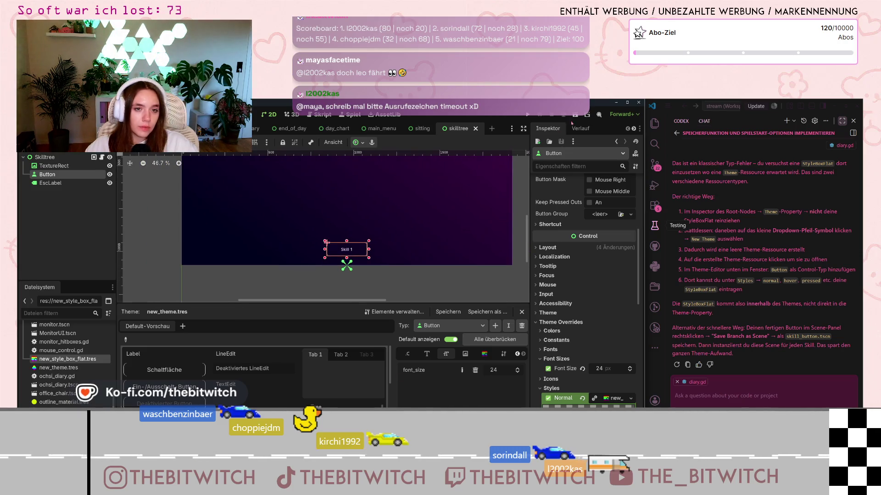
{"action": "left_click", "coordinate": [528, 118]}
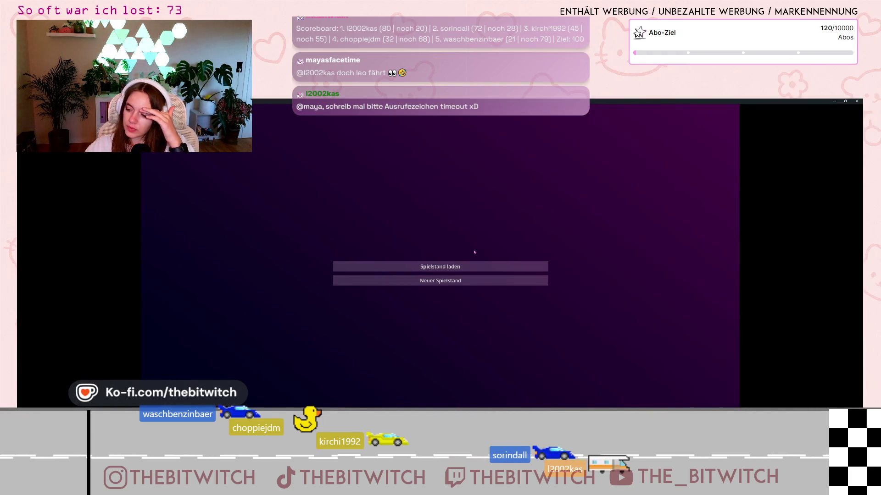
Start 'Neuer Spielstand', walk to the sofa, sleep to end the day, then shrink the game window
{"action": "left_click", "coordinate": [405, 281]}
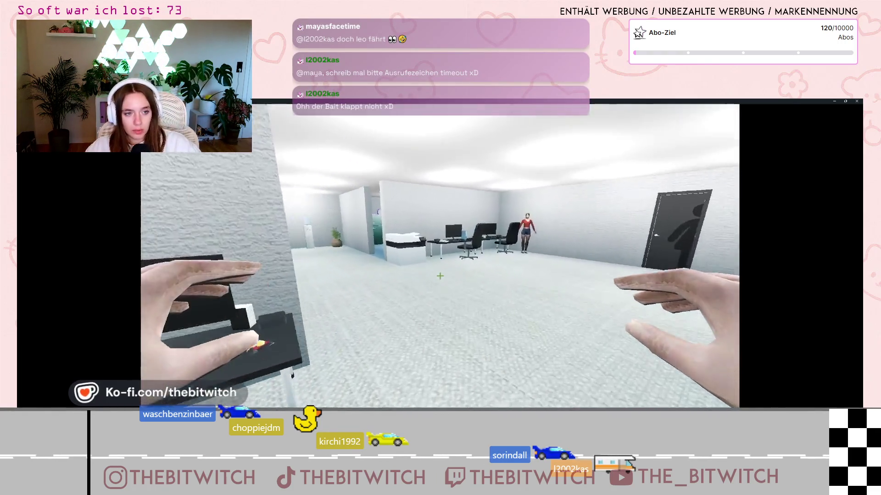
{"action": "key", "text": "w"}
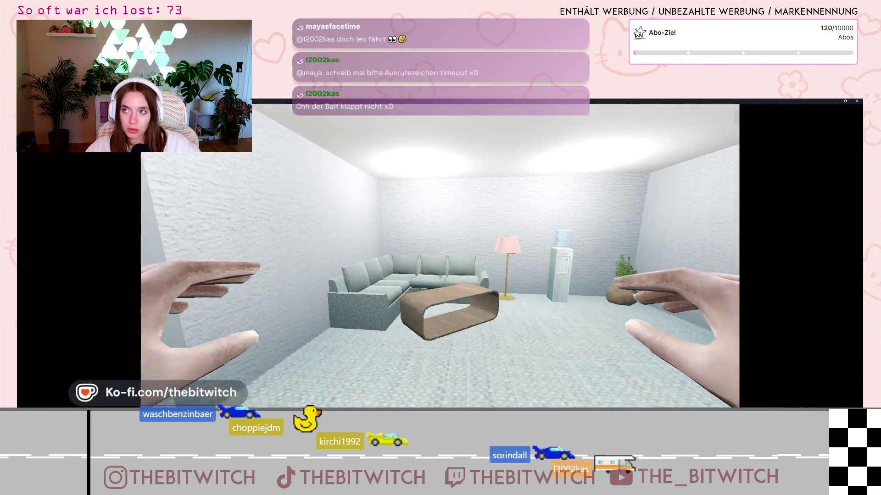
{"action": "key", "text": "w"}
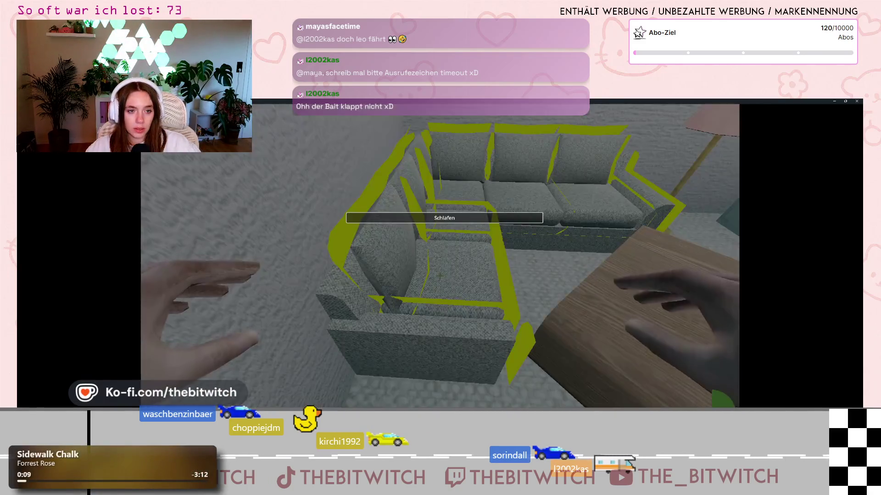
{"action": "key", "text": "e"}
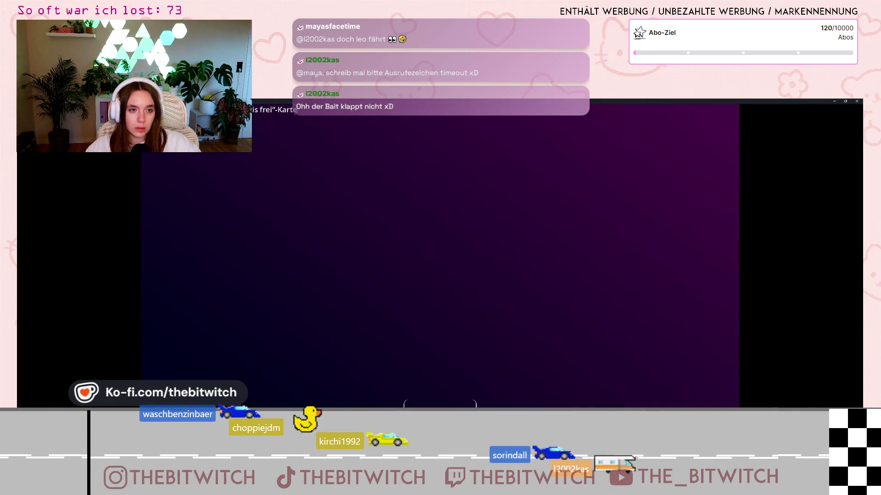
{"action": "mouse_move", "coordinate": [563, 101]}
{"action": "left_mouse_down"}
{"action": "mouse_move", "coordinate": [562, 216]}
{"action": "mouse_move", "coordinate": [561, 171]}
{"action": "left_mouse_up"}
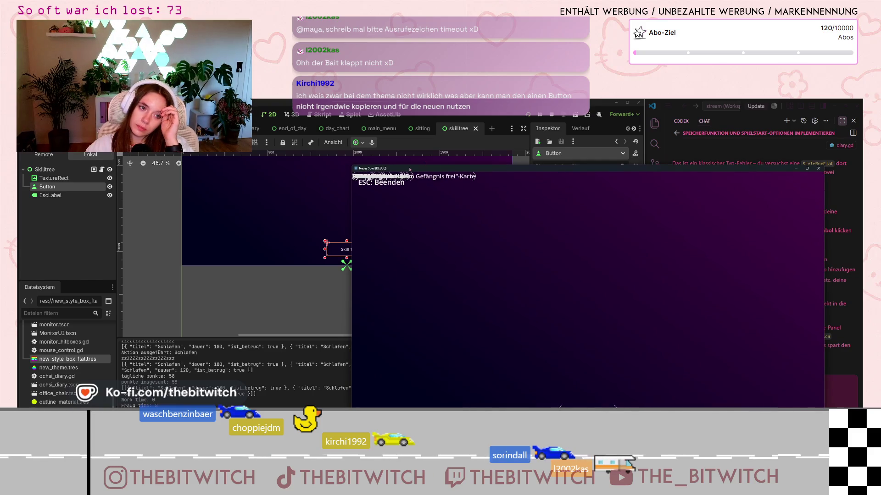
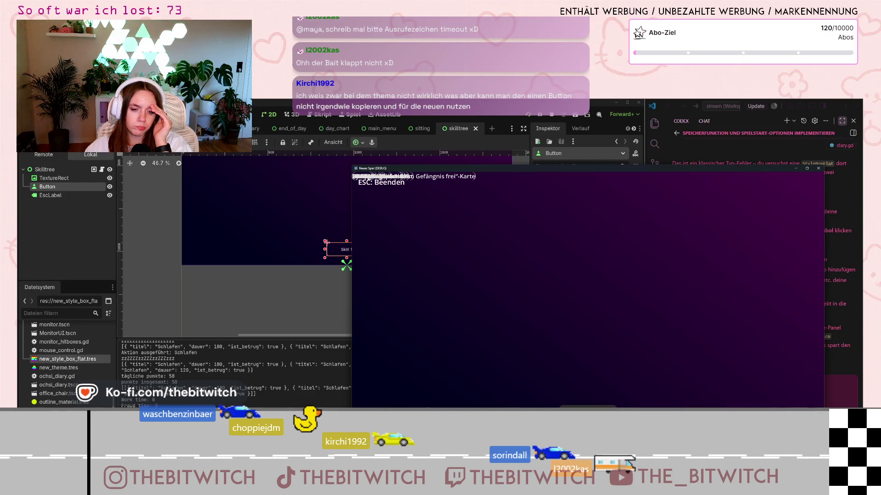
Stop the running skill-tree game and scroll the Inspector to the Skill 1 button's style overrides
{"action": "left_click", "coordinate": [817, 168]}
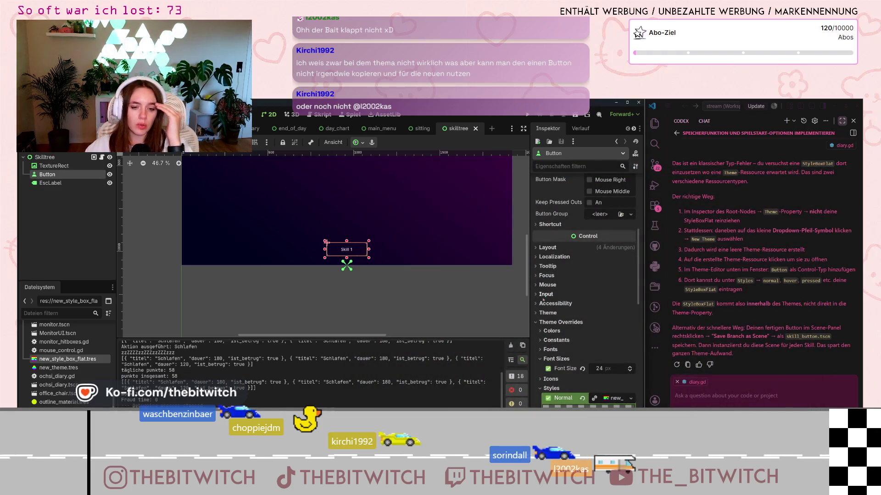
{"action": "scroll", "coordinate": [565, 317], "scroll_direction": "down", "scroll_amount": 10}
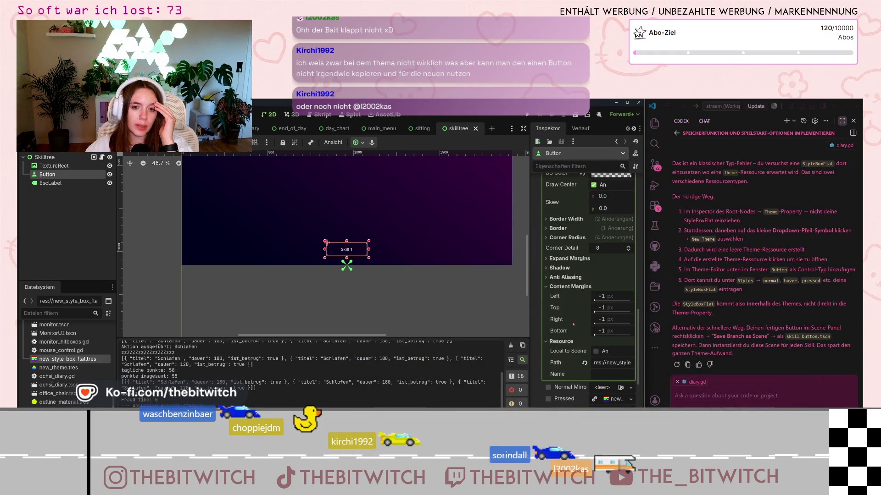
{"action": "scroll", "coordinate": [573, 324], "scroll_direction": "down", "scroll_amount": 3}
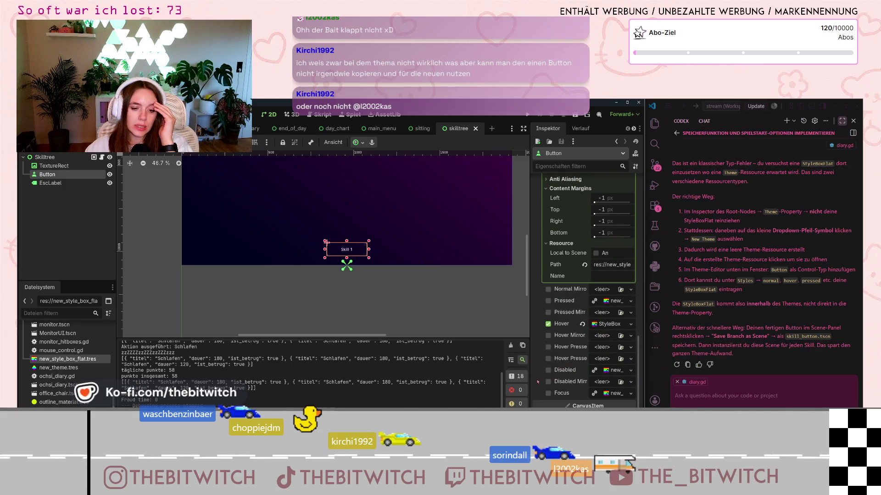
{"action": "scroll", "coordinate": [612, 405], "scroll_direction": "up", "scroll_amount": 3}
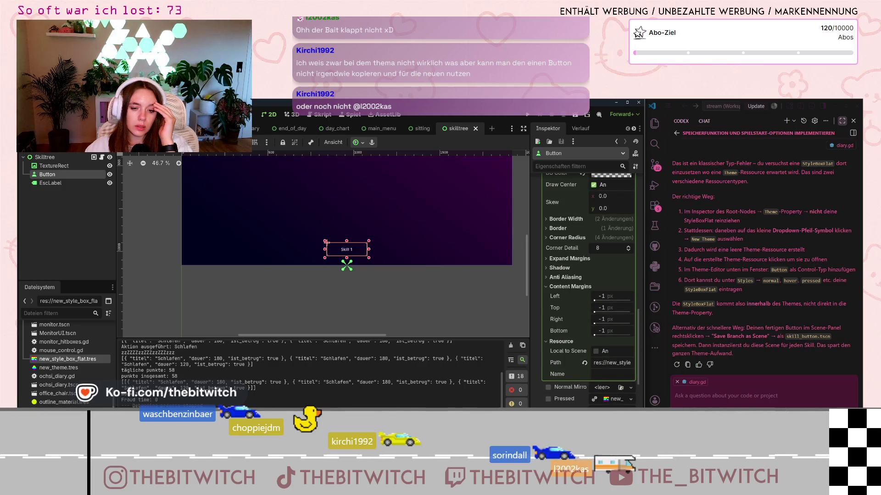
{"action": "scroll", "coordinate": [610, 282], "scroll_direction": "down", "scroll_amount": 5}
Expand the Skill 1 button's Hover StyleBox and bring up its resource options
{"action": "left_click", "coordinate": [606, 259]}
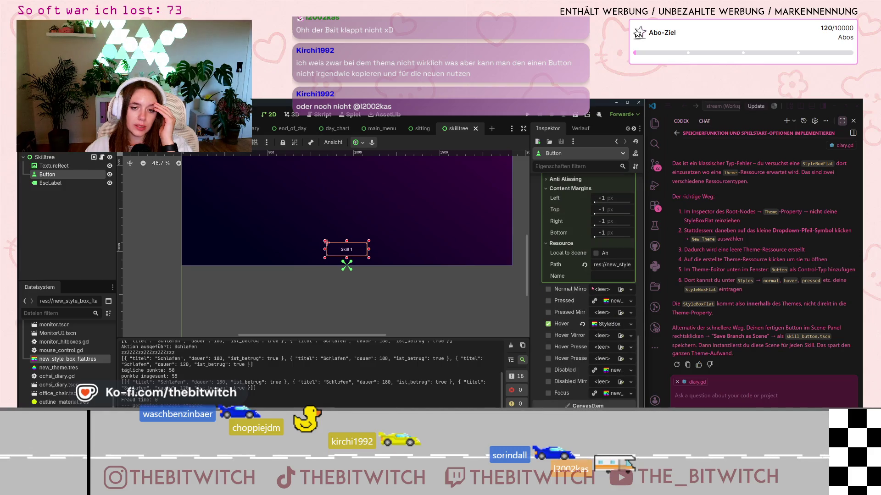
{"action": "scroll", "coordinate": [619, 329], "scroll_direction": "up", "scroll_amount": 2}
{"action": "right_click", "coordinate": [618, 327]}
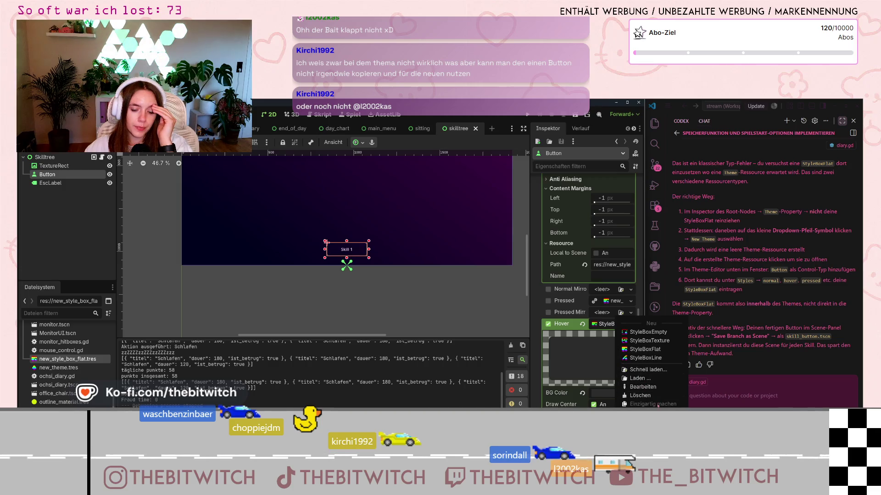
Save the Hover StyleBox with Save As as hover_button.tres in res://Assets
{"action": "left_click", "coordinate": [647, 422]}
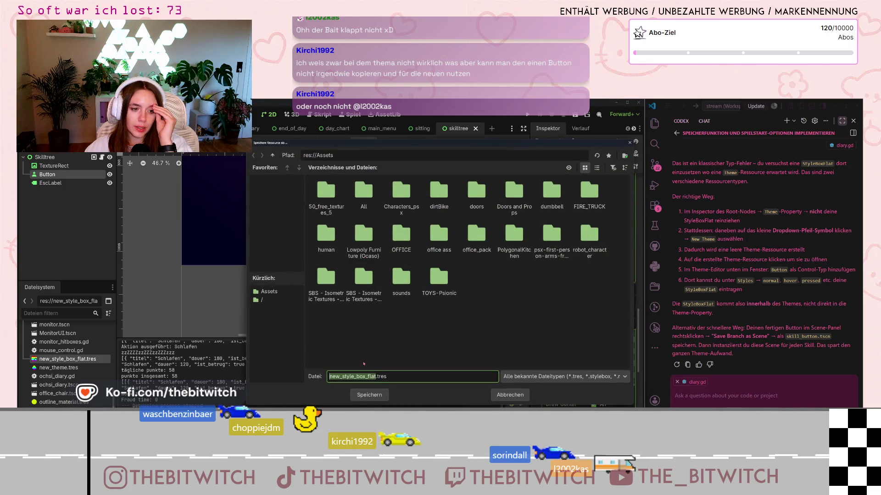
{"action": "type", "text": "hov"}
{"action": "type", "text": "_bu"}
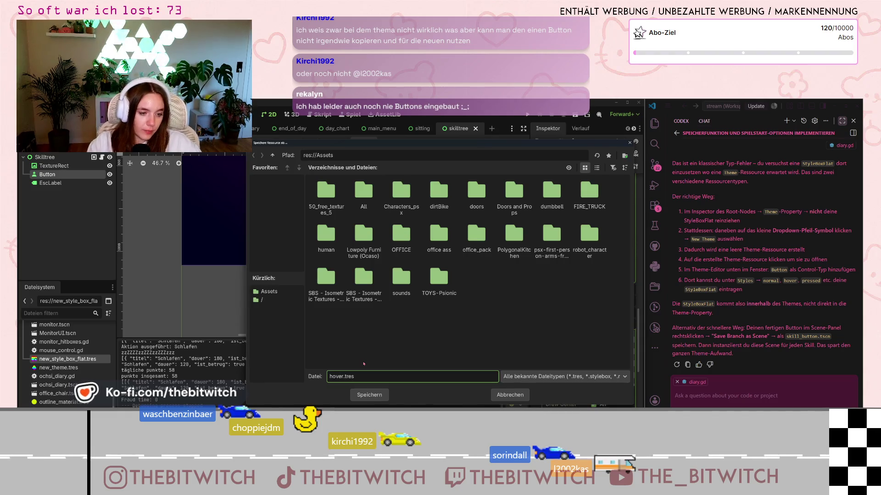
{"action": "type", "text": "tton"}
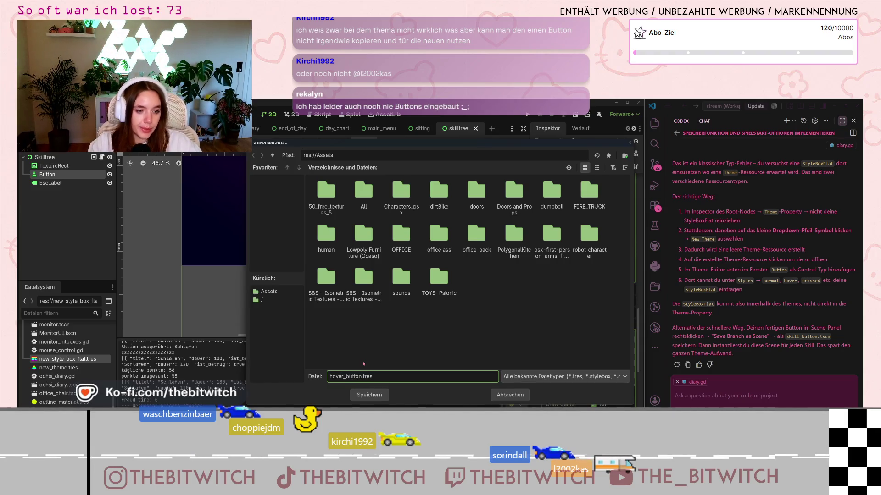
{"action": "key", "text": "Return"}
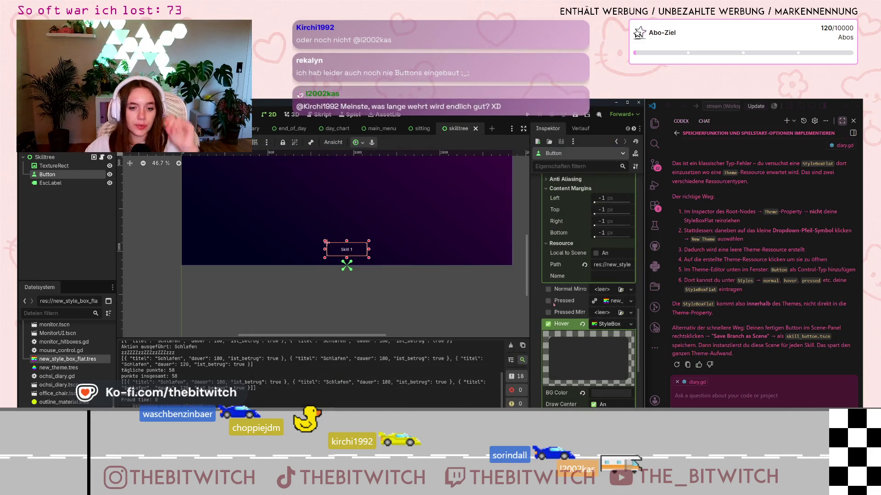
Browse the Skill 1 button's Layout properties to check its size and position values
{"action": "scroll", "coordinate": [606, 343], "scroll_direction": "down", "scroll_amount": 10}
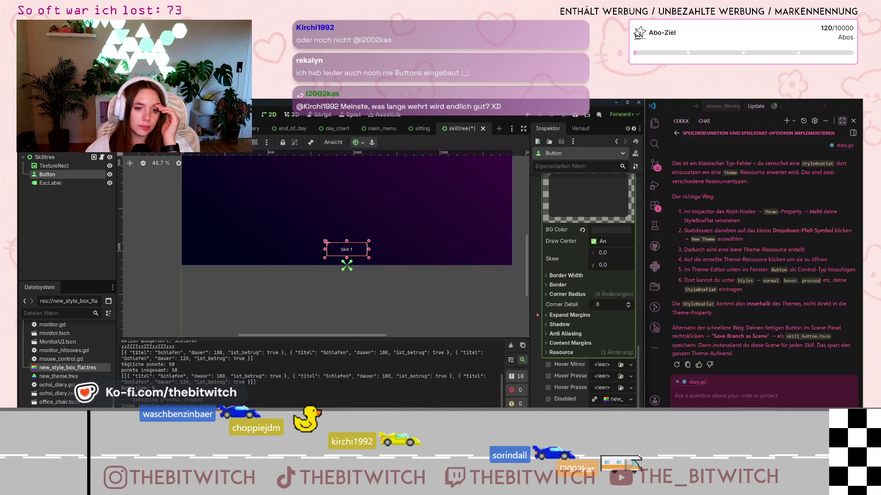
{"action": "scroll", "coordinate": [539, 323], "scroll_direction": "up", "scroll_amount": 10}
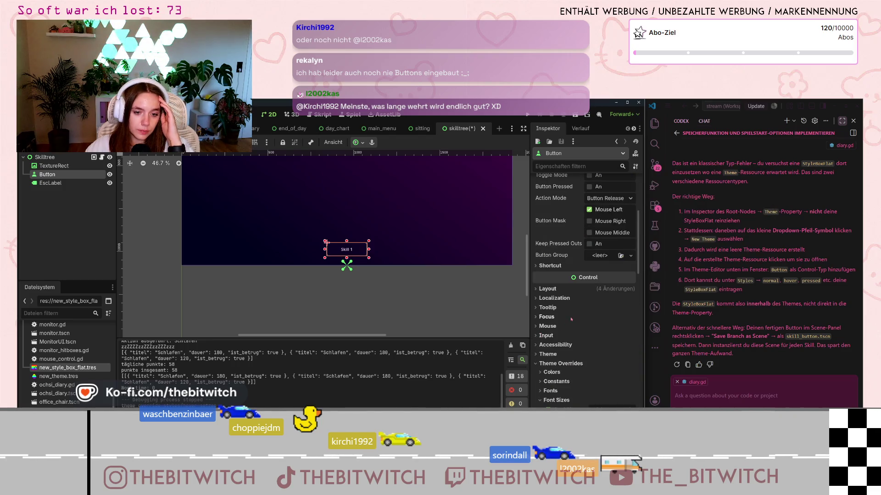
{"action": "left_click", "coordinate": [539, 289]}
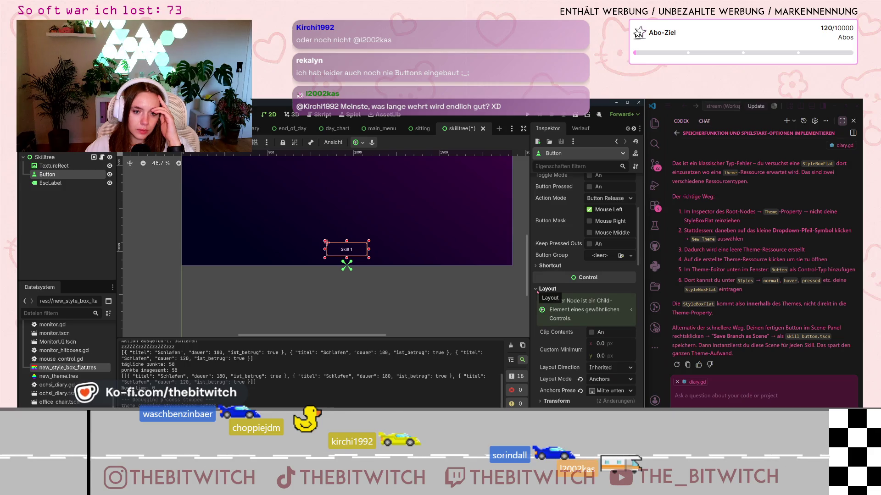
{"action": "left_click", "coordinate": [537, 290]}
{"action": "scroll", "coordinate": [546, 300], "scroll_direction": "down", "scroll_amount": 5}
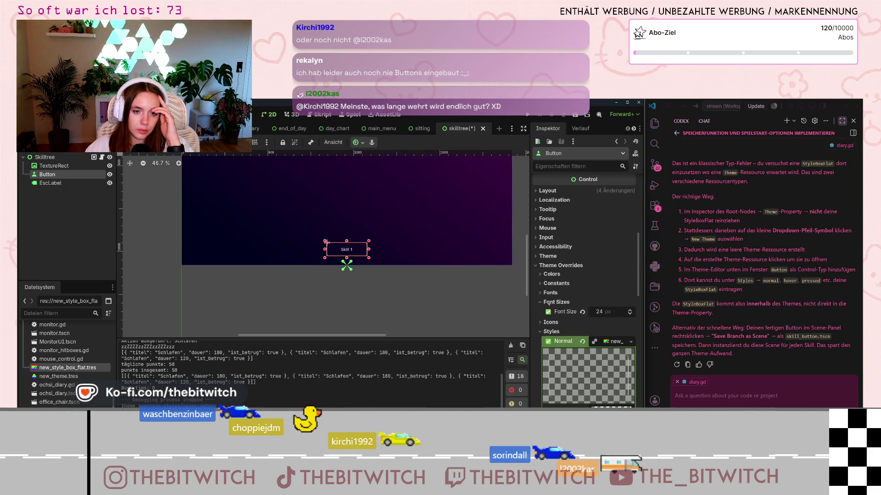
{"action": "scroll", "coordinate": [545, 303], "scroll_direction": "up", "scroll_amount": 3}
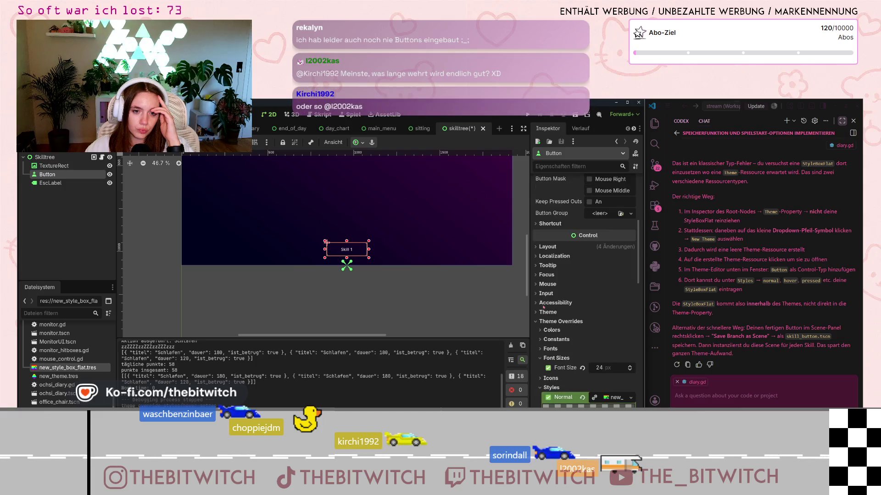
{"action": "scroll", "coordinate": [544, 308], "scroll_direction": "down", "scroll_amount": 5}
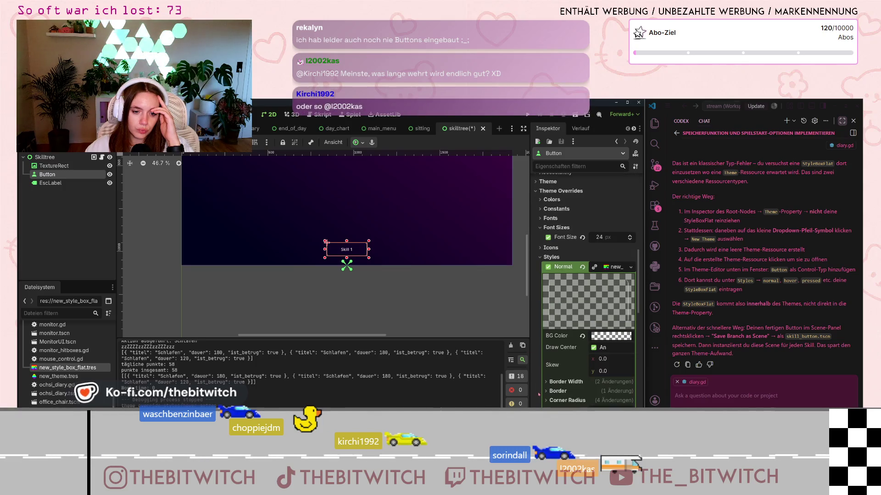
{"action": "scroll", "coordinate": [539, 394], "scroll_direction": "down", "scroll_amount": 3}
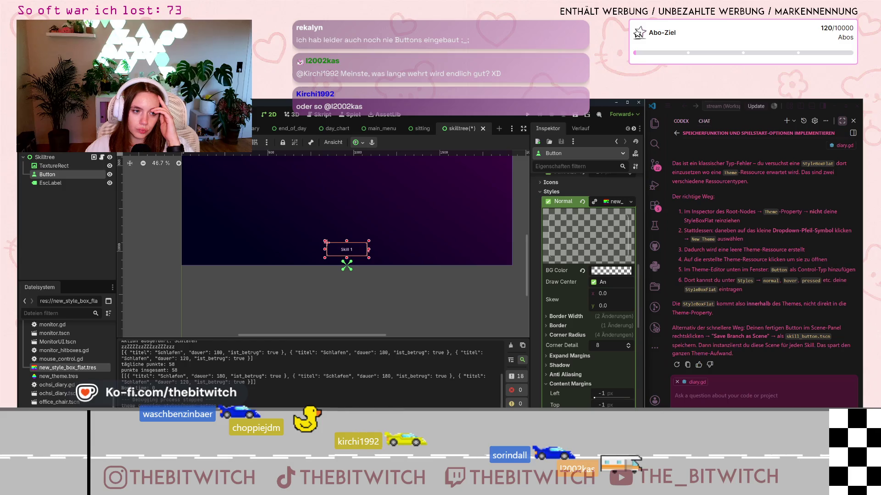
{"action": "scroll", "coordinate": [539, 216], "scroll_direction": "up", "scroll_amount": 10}
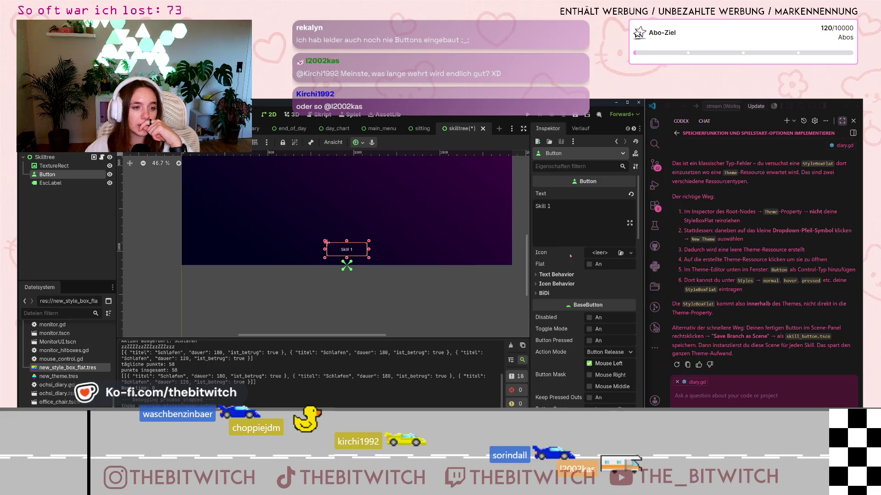
{"action": "scroll", "coordinate": [564, 266], "scroll_direction": "down", "scroll_amount": 3}
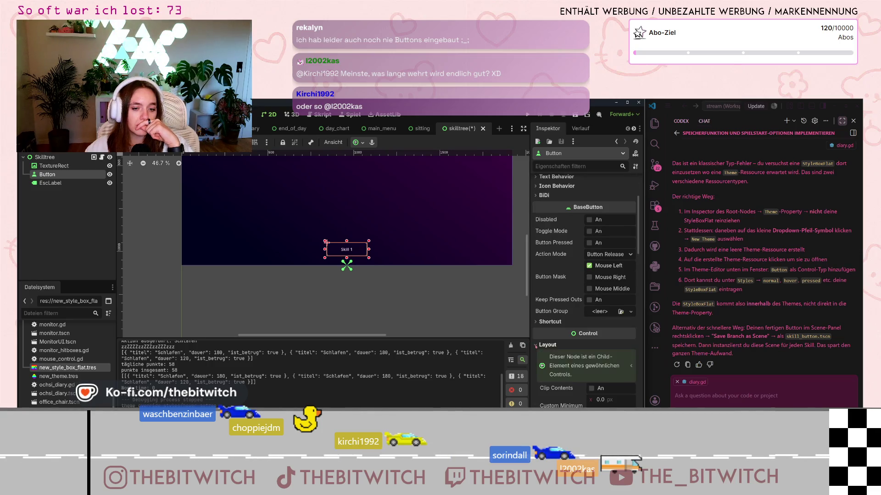
{"action": "scroll", "coordinate": [541, 345], "scroll_direction": "down", "scroll_amount": 5}
{"action": "left_click", "coordinate": [539, 293]}
{"action": "scroll", "coordinate": [537, 321], "scroll_direction": "down", "scroll_amount": 1}
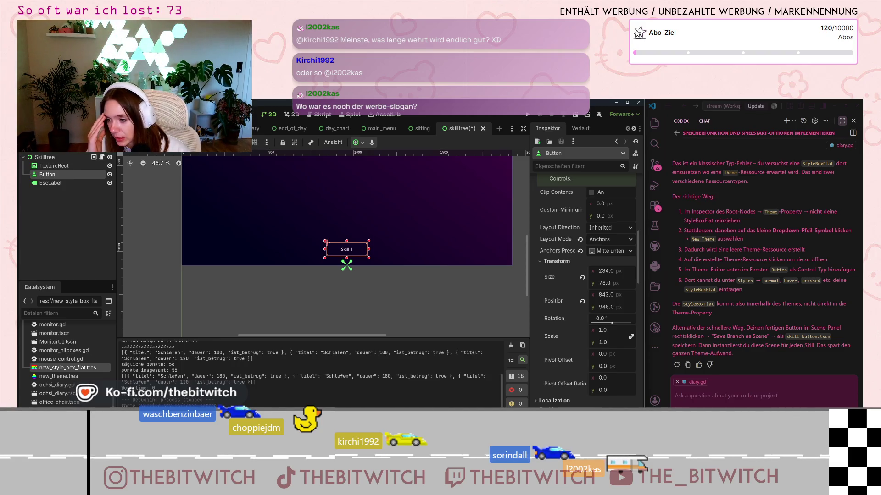
{"action": "scroll", "coordinate": [344, 248], "scroll_direction": "up", "scroll_amount": 3}
{"action": "scroll", "coordinate": [73, 366], "scroll_direction": "up", "scroll_amount": 5}
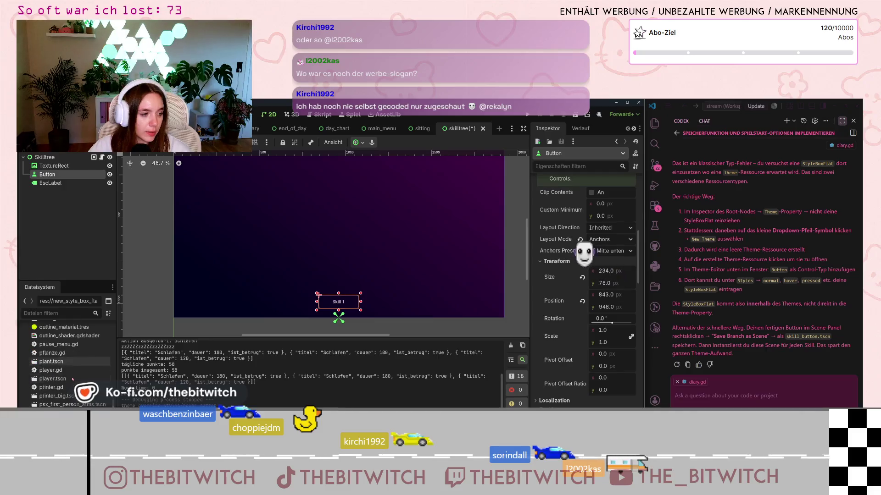
{"action": "scroll", "coordinate": [69, 367], "scroll_direction": "up", "scroll_amount": 10}
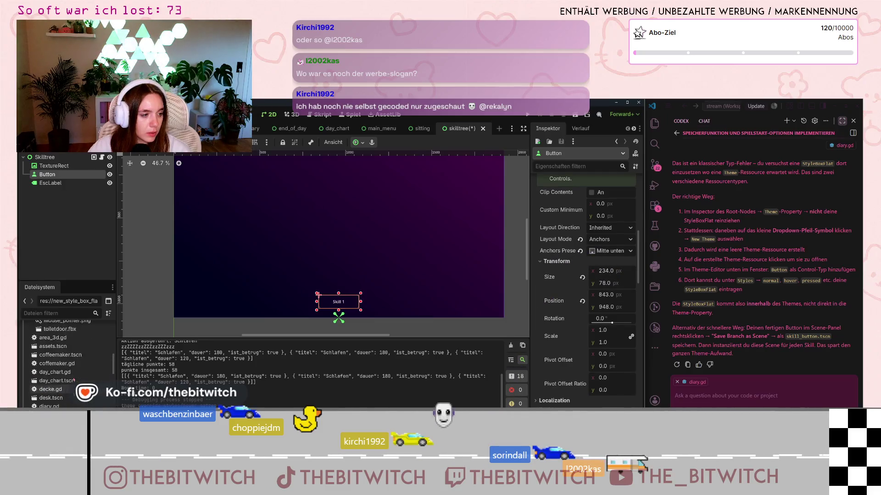
Move hover_button.tres into the res:// root and open new_theme.tres in the Theme editor
{"action": "left_click_drag", "start_coordinate": [59, 398], "coordinate": [59, 401]}
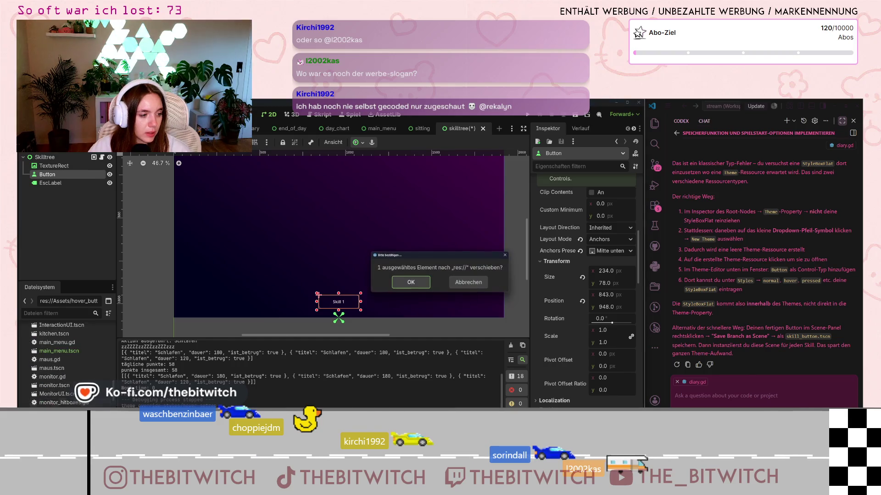
{"action": "left_click", "coordinate": [411, 282]}
{"action": "left_click", "coordinate": [426, 286]}
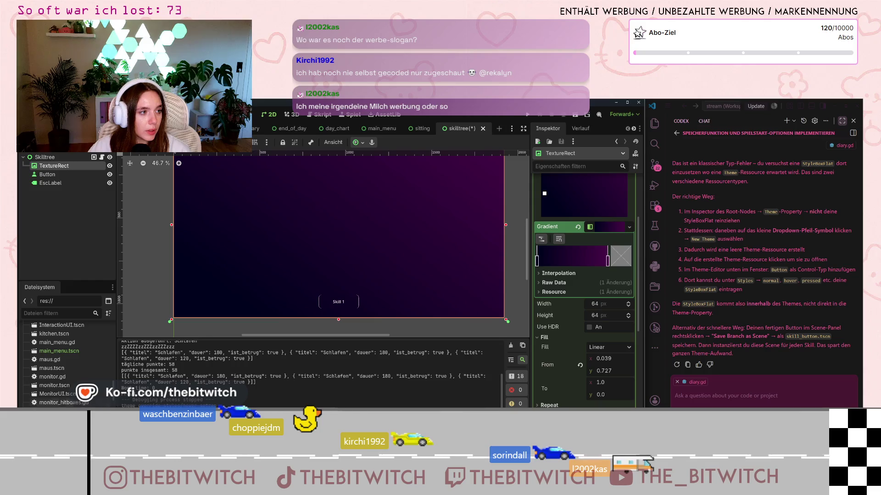
{"action": "scroll", "coordinate": [59, 367], "scroll_direction": "down", "scroll_amount": 1}
{"action": "left_click", "coordinate": [55, 400]}
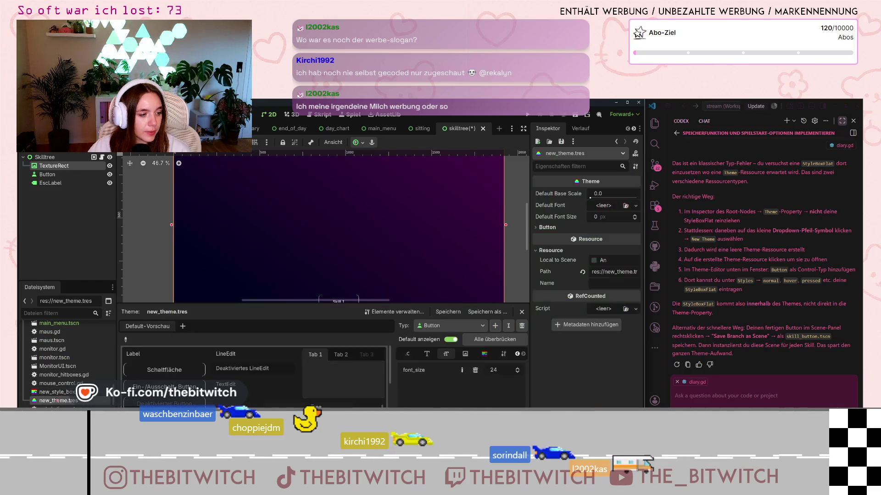
Widen the Button type's property list and clear its custom focus style override
{"action": "left_click", "coordinate": [485, 354]}
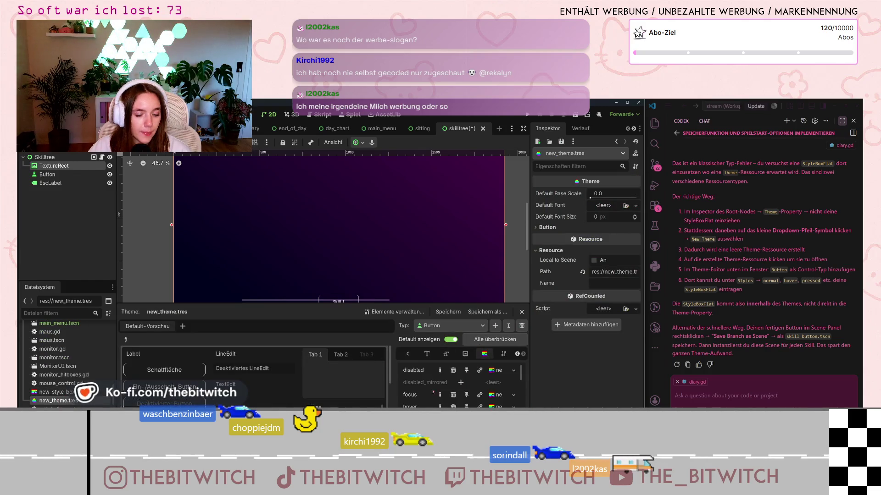
{"action": "scroll", "coordinate": [437, 393], "scroll_direction": "down", "scroll_amount": 1}
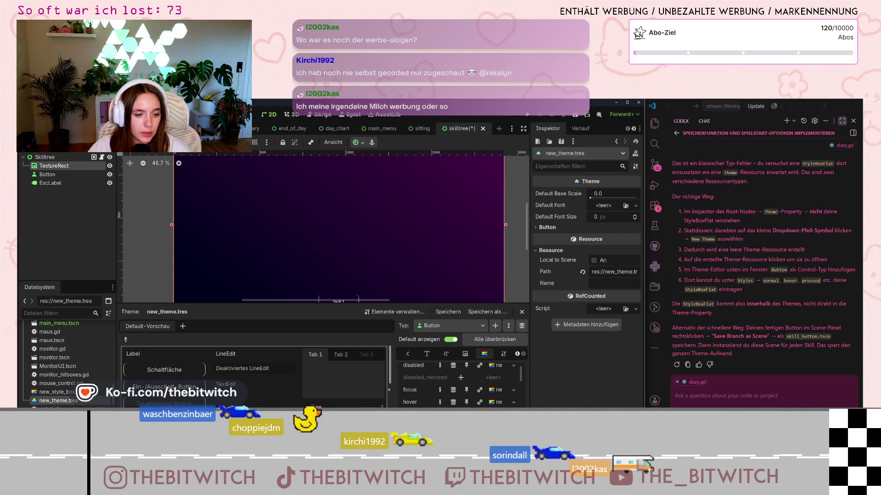
{"action": "left_click_drag", "start_coordinate": [391, 376], "coordinate": [275, 376]}
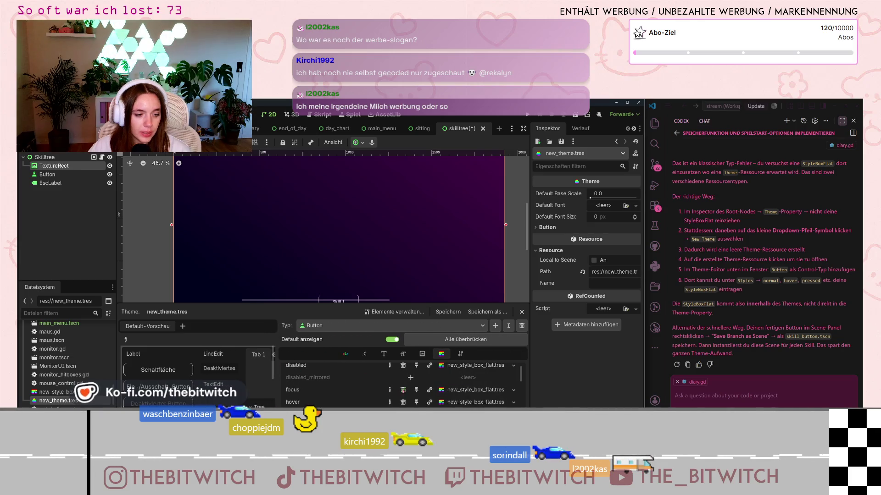
{"action": "left_click", "coordinate": [402, 389]}
Review the Button's remaining style overrides, with new_style_box_flat.tres on normal and pressed
{"action": "scroll", "coordinate": [369, 391], "scroll_direction": "down", "scroll_amount": 2}
{"action": "scroll", "coordinate": [371, 391], "scroll_direction": "down", "scroll_amount": 3}
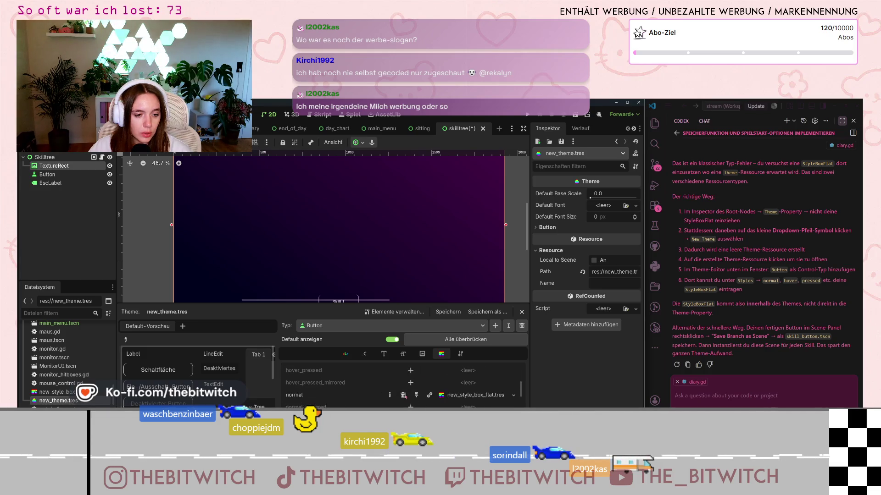
{"action": "scroll", "coordinate": [403, 396], "scroll_direction": "up", "scroll_amount": 3}
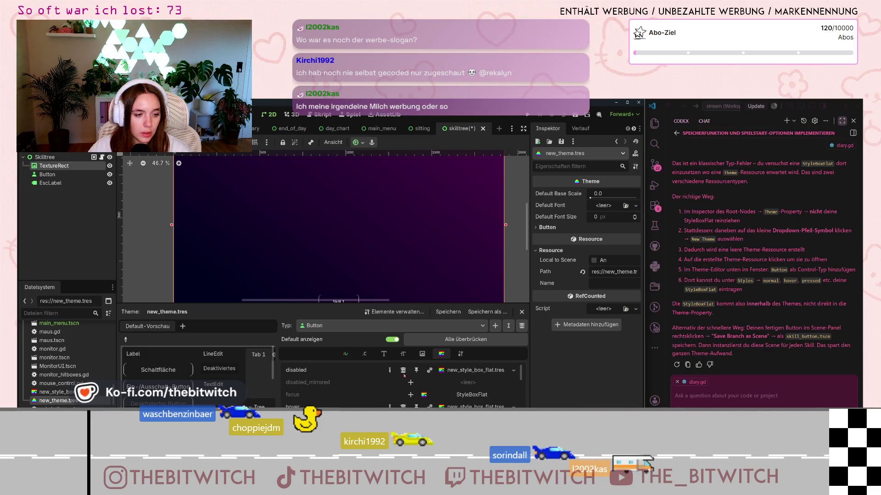
{"action": "scroll", "coordinate": [404, 375], "scroll_direction": "down", "scroll_amount": 3}
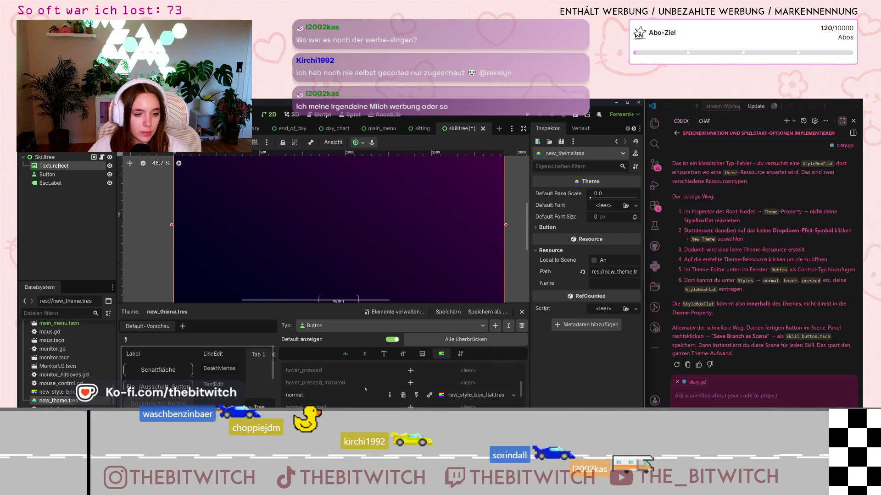
{"action": "scroll", "coordinate": [365, 389], "scroll_direction": "down", "scroll_amount": 2}
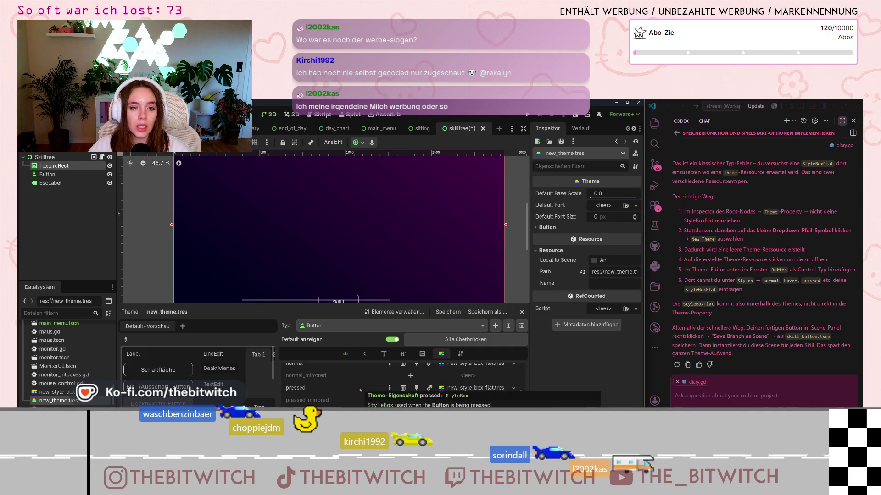
{"action": "right_click", "coordinate": [390, 283]}
{"action": "left_click", "coordinate": [376, 268]}
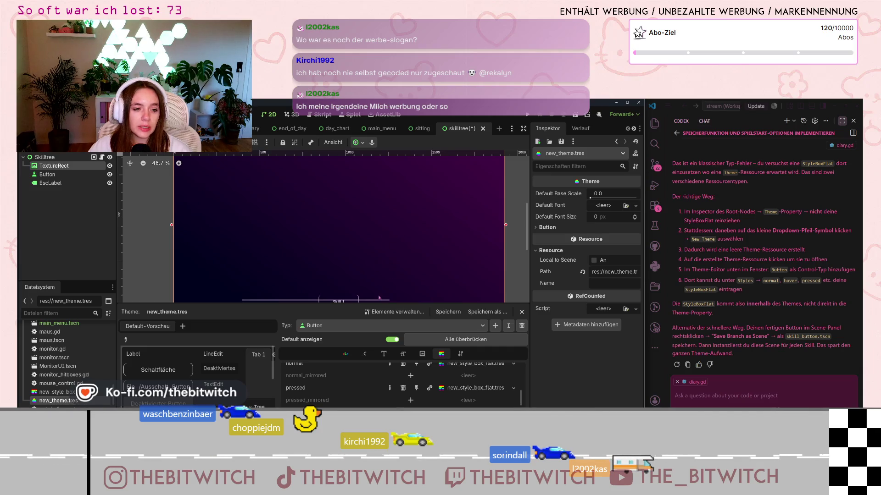
{"action": "scroll", "coordinate": [362, 257], "scroll_direction": "down", "scroll_amount": 3}
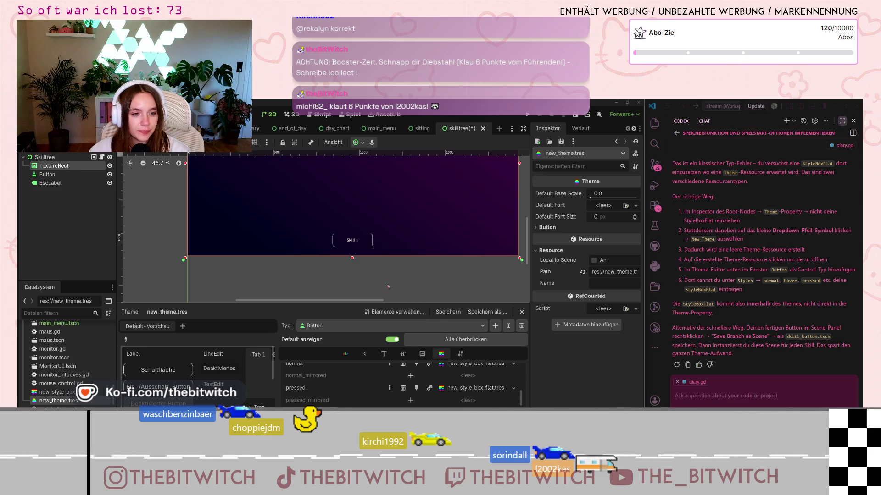
Clear the Button type's custom pressed and hover style overrides in new_theme.tres
{"action": "scroll", "coordinate": [392, 288], "scroll_direction": "up", "scroll_amount": 3}
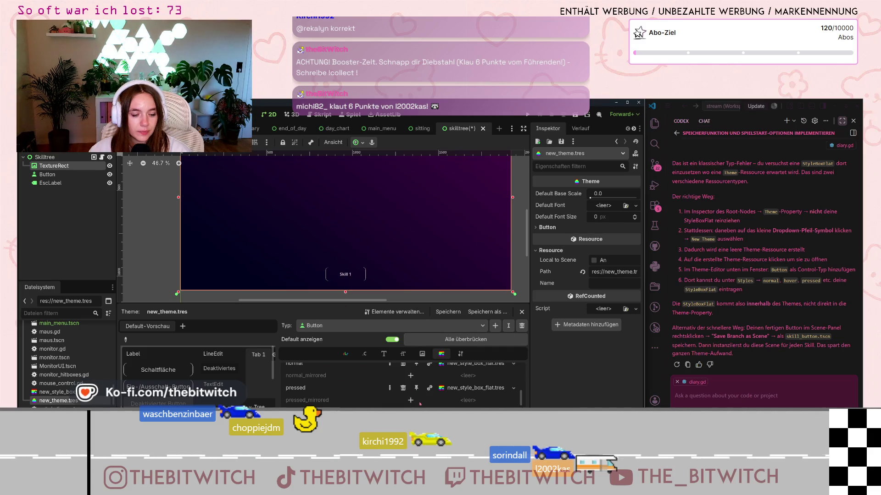
{"action": "scroll", "coordinate": [417, 397], "scroll_direction": "up", "scroll_amount": 1}
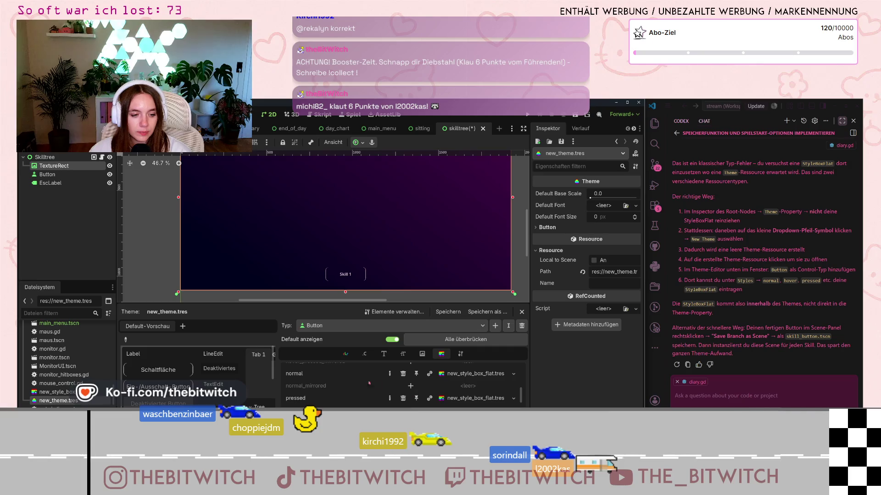
{"action": "scroll", "coordinate": [394, 388], "scroll_direction": "down", "scroll_amount": 1}
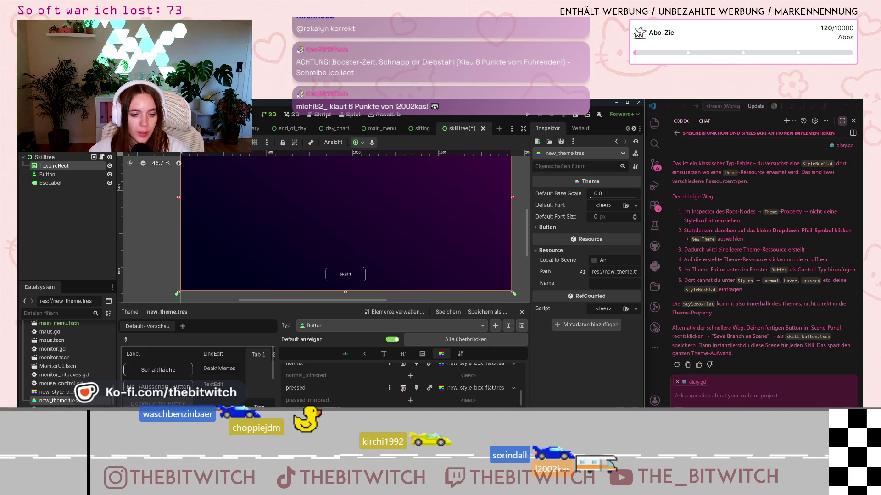
{"action": "left_click", "coordinate": [403, 388]}
{"action": "scroll", "coordinate": [380, 389], "scroll_direction": "up", "scroll_amount": 3}
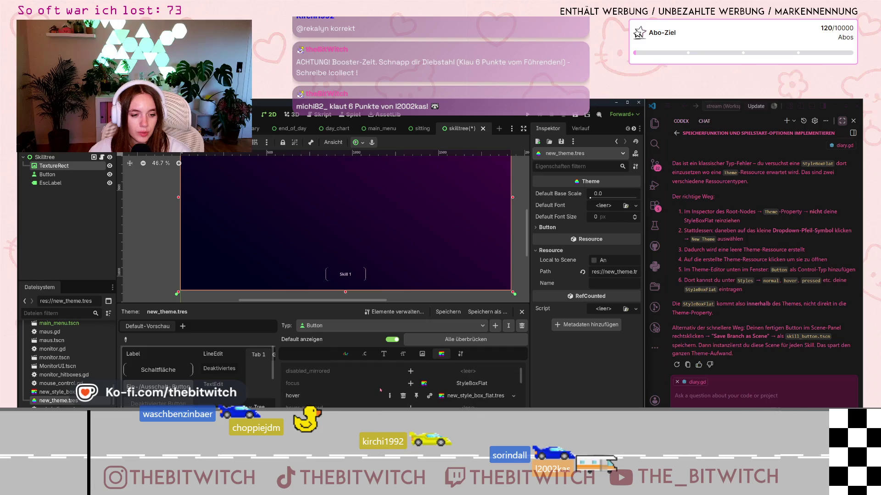
{"action": "scroll", "coordinate": [380, 389], "scroll_direction": "down", "scroll_amount": 1}
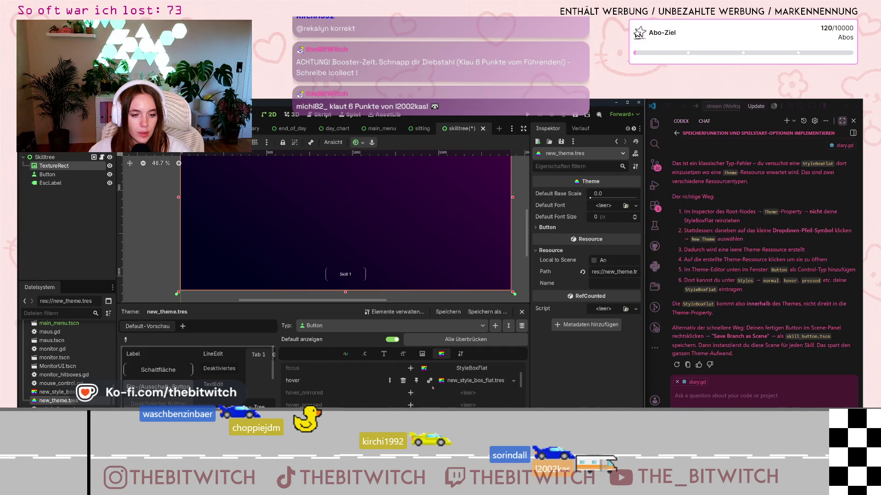
{"action": "left_click", "coordinate": [404, 381]}
Add a new hover style slot and assign hover_button.tres to it
{"action": "left_click", "coordinate": [411, 381]}
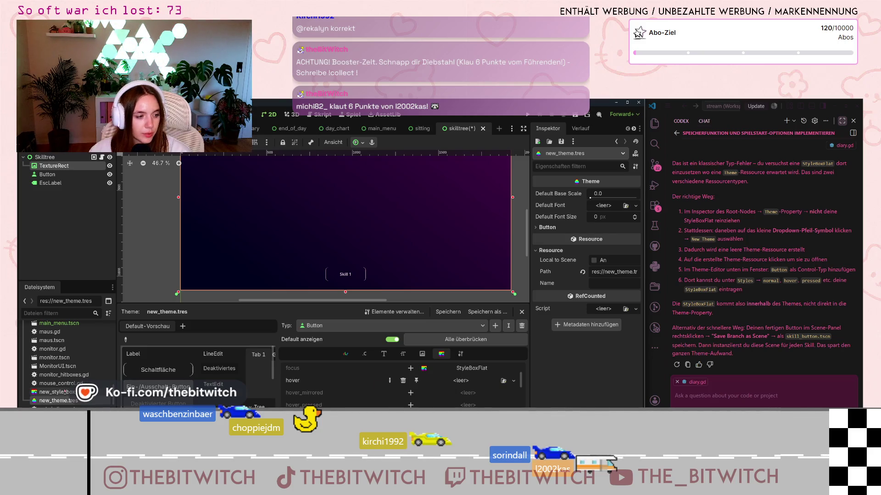
{"action": "scroll", "coordinate": [72, 391], "scroll_direction": "up", "scroll_amount": 5}
{"action": "scroll", "coordinate": [71, 391], "scroll_direction": "down", "scroll_amount": 2}
{"action": "left_click_drag", "start_coordinate": [60, 401], "coordinate": [454, 385]}
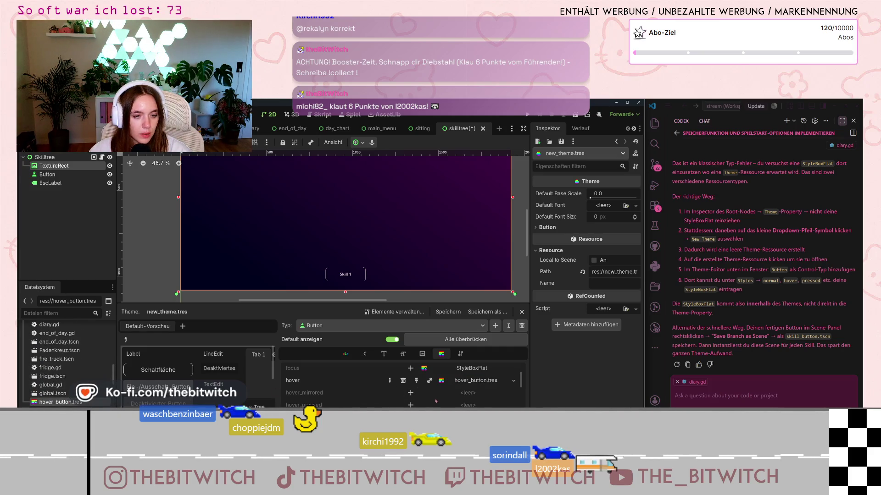
{"action": "scroll", "coordinate": [426, 391], "scroll_direction": "up", "scroll_amount": 2}
{"action": "scroll", "coordinate": [410, 386], "scroll_direction": "down", "scroll_amount": 5}
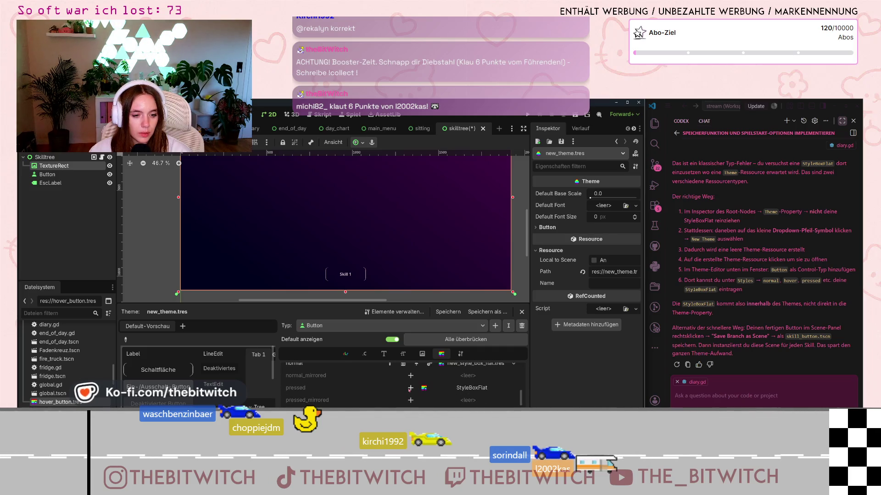
{"action": "scroll", "coordinate": [409, 389], "scroll_direction": "up", "scroll_amount": 4}
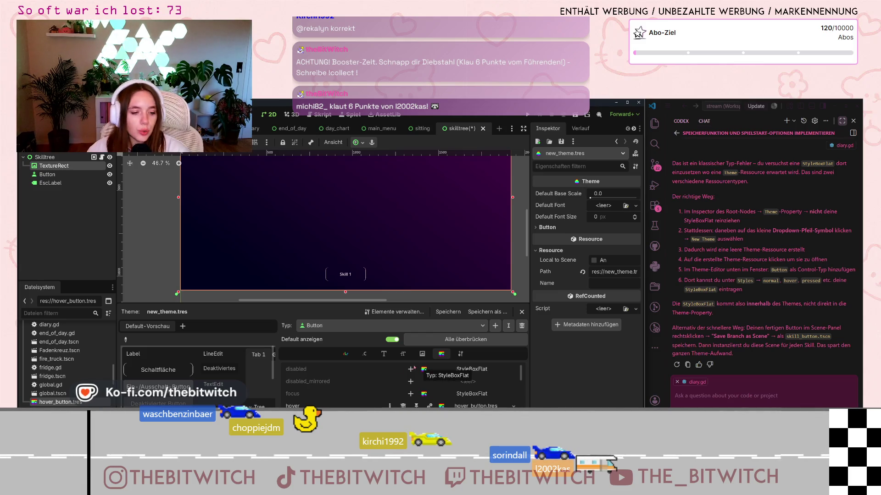
Show the Button's theme constants and widen the preview to try the Schaltfläche button
{"action": "left_click", "coordinate": [365, 360]}
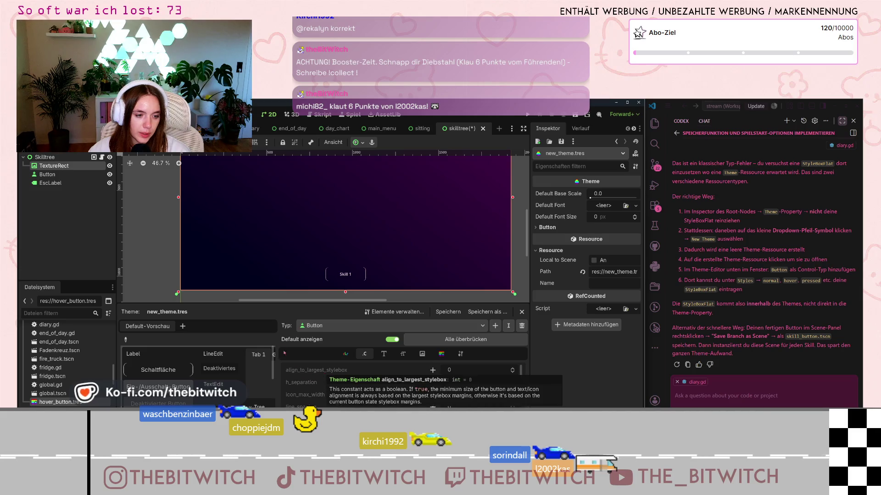
{"action": "left_click_drag", "start_coordinate": [277, 356], "coordinate": [372, 355]}
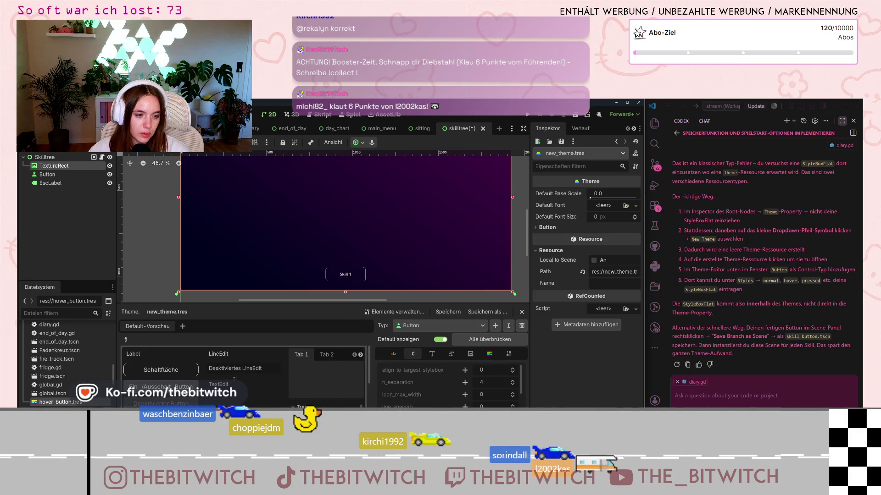
{"action": "left_click", "coordinate": [172, 375]}
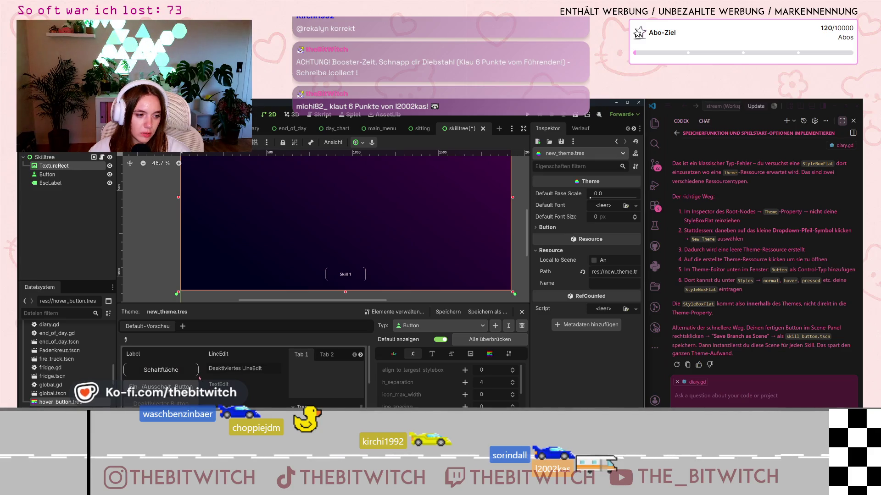
Load new_style_box_flat.tres into the Inspector to view its border and corner settings
{"action": "scroll", "coordinate": [243, 372], "scroll_direction": "down", "scroll_amount": 3}
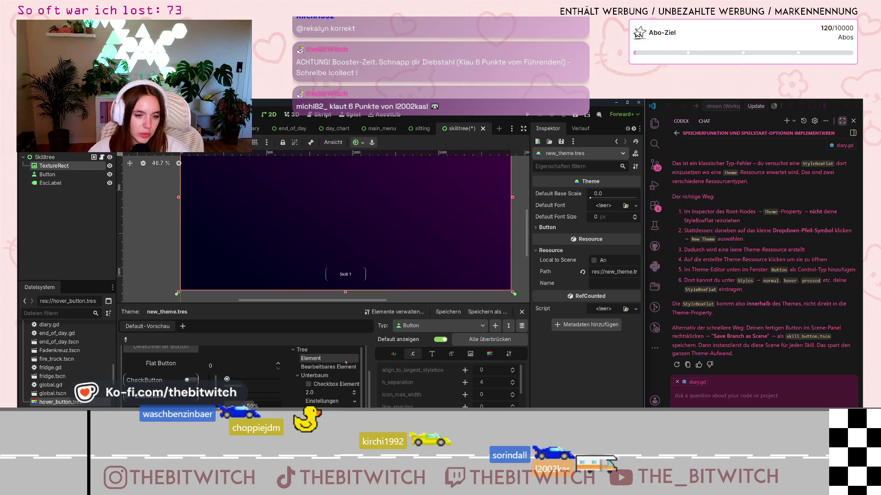
{"action": "scroll", "coordinate": [74, 399], "scroll_direction": "up", "scroll_amount": 3}
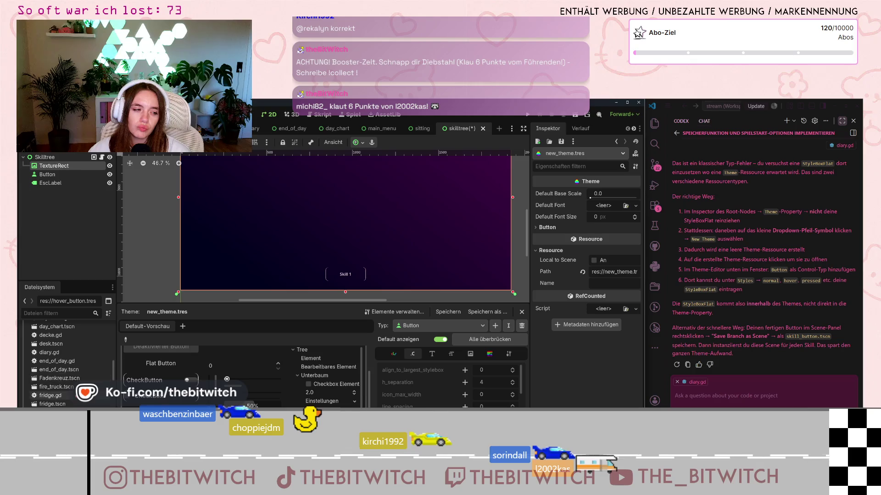
{"action": "scroll", "coordinate": [69, 362], "scroll_direction": "down", "scroll_amount": 5}
{"action": "scroll", "coordinate": [79, 378], "scroll_direction": "down", "scroll_amount": 5}
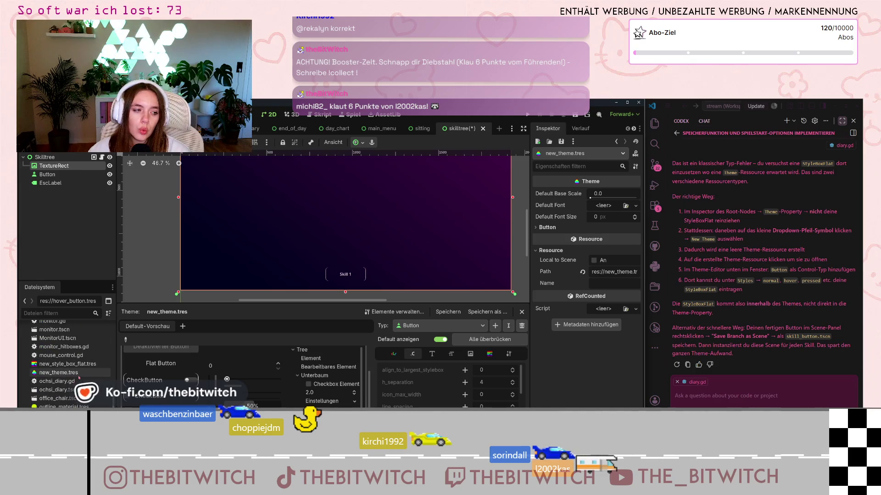
{"action": "left_click", "coordinate": [69, 364]}
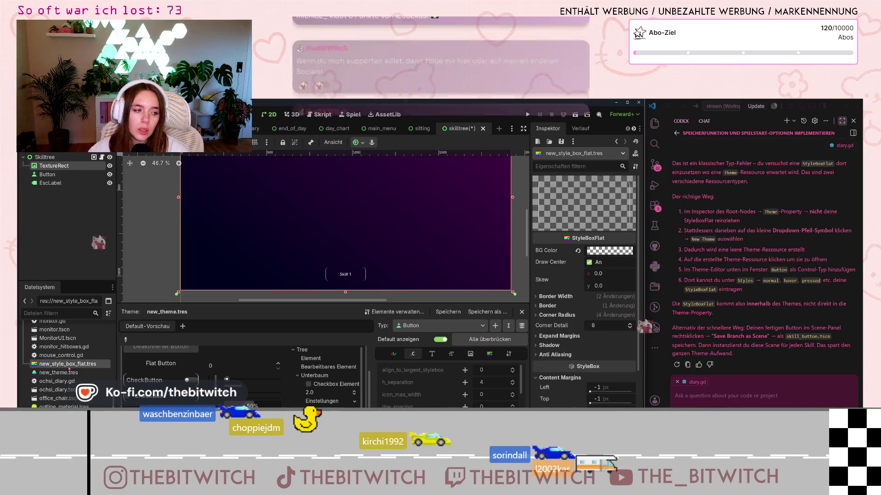
{"action": "left_click", "coordinate": [537, 337]}
{"action": "scroll", "coordinate": [546, 353], "scroll_direction": "down", "scroll_amount": 5}
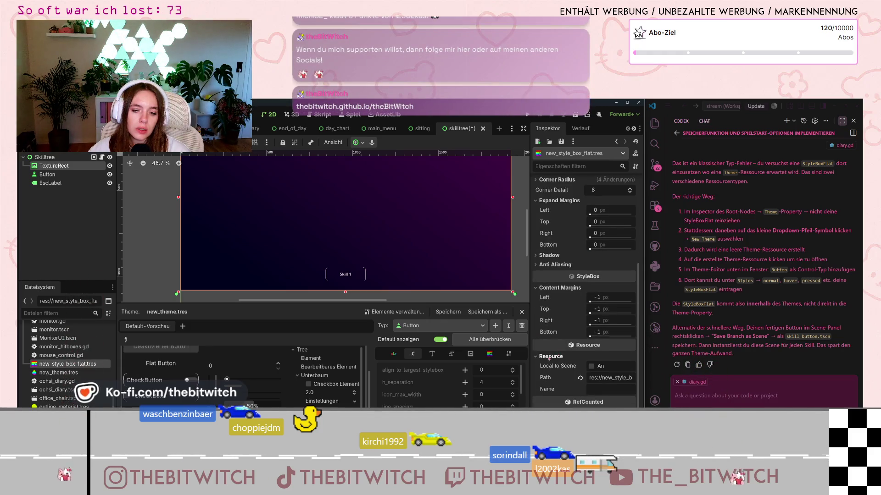
{"action": "left_click", "coordinate": [344, 277]}
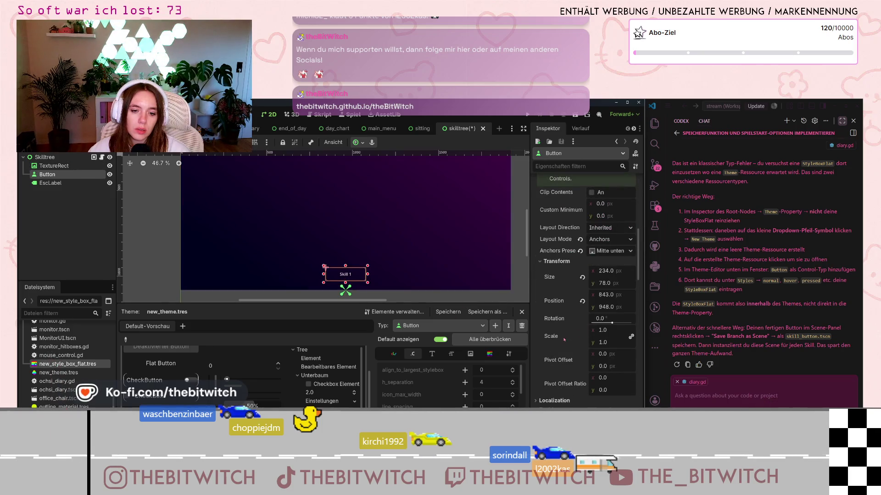
{"action": "scroll", "coordinate": [564, 340], "scroll_direction": "down", "scroll_amount": 5}
{"action": "scroll", "coordinate": [557, 343], "scroll_direction": "down", "scroll_amount": 5}
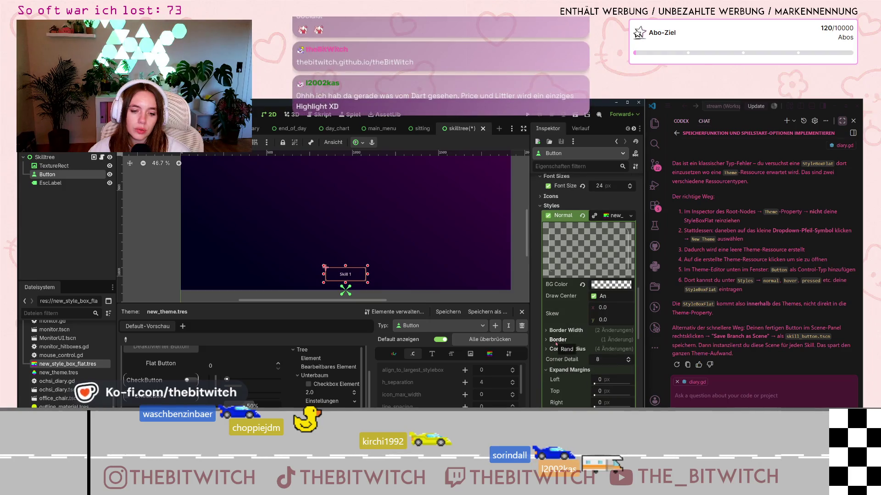
{"action": "scroll", "coordinate": [556, 343], "scroll_direction": "down", "scroll_amount": 3}
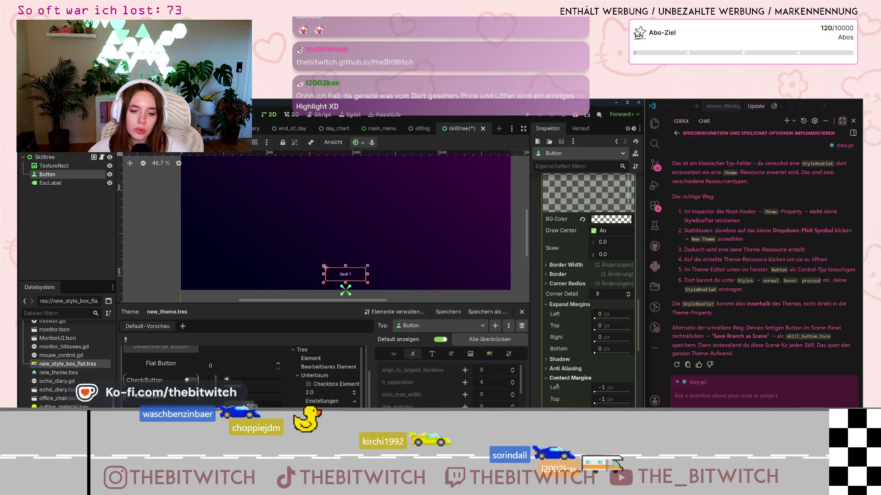
{"action": "key", "text": "ctrl+z"}
{"action": "key", "text": "ctrl+z"}
{"action": "key", "text": "ctrl+z"}
{"action": "key", "text": "ctrl+shift+z"}
{"action": "key", "text": "ctrl+shift+z"}
{"action": "key", "text": "ctrl+shift+z"}
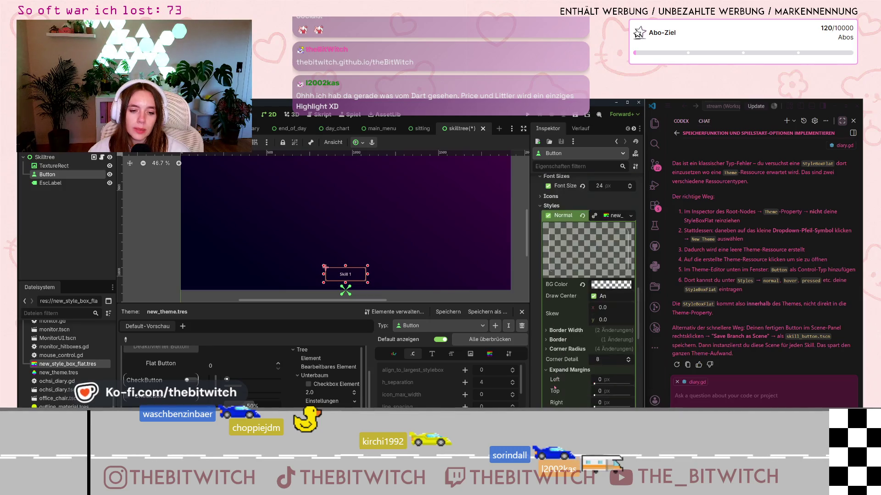
{"action": "scroll", "coordinate": [554, 386], "scroll_direction": "up", "scroll_amount": 5}
{"action": "left_click", "coordinate": [536, 326]}
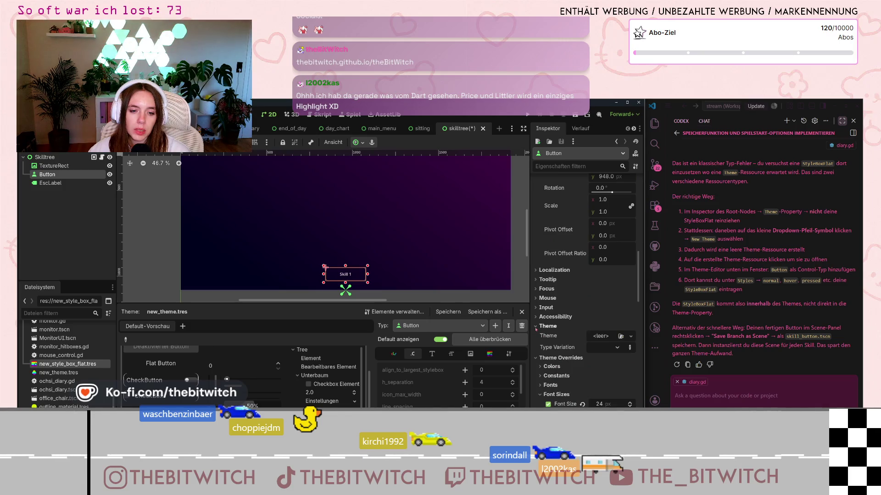
{"action": "scroll", "coordinate": [555, 323], "scroll_direction": "up", "scroll_amount": 10}
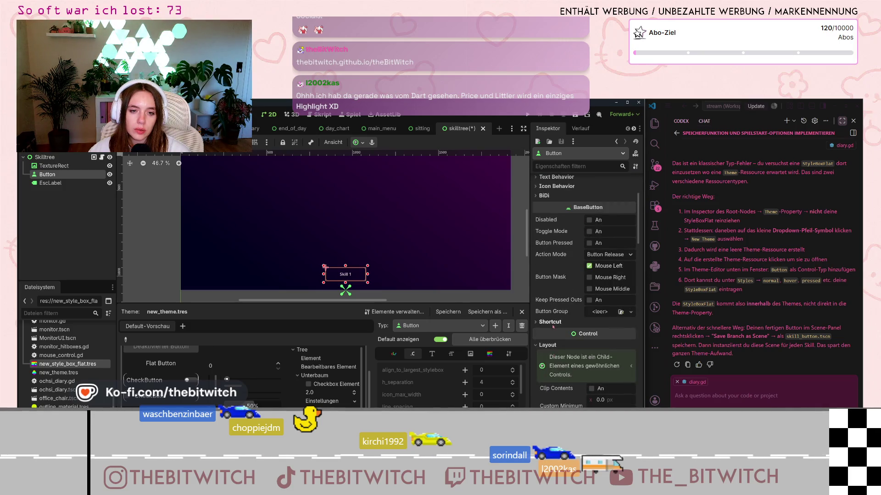
{"action": "scroll", "coordinate": [552, 328], "scroll_direction": "up", "scroll_amount": 2}
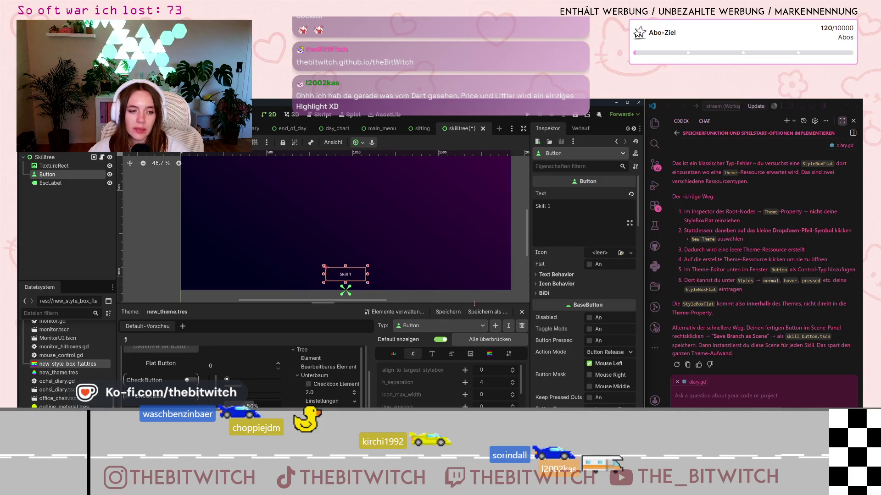
{"action": "mouse_move", "coordinate": [565, 403]}
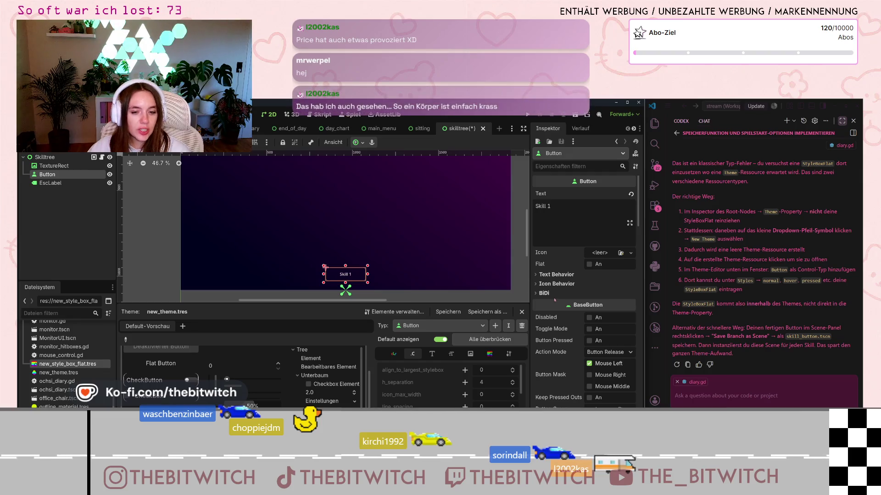
{"action": "scroll", "coordinate": [556, 315], "scroll_direction": "down", "scroll_amount": 5}
{"action": "scroll", "coordinate": [556, 315], "scroll_direction": "down", "scroll_amount": 5}
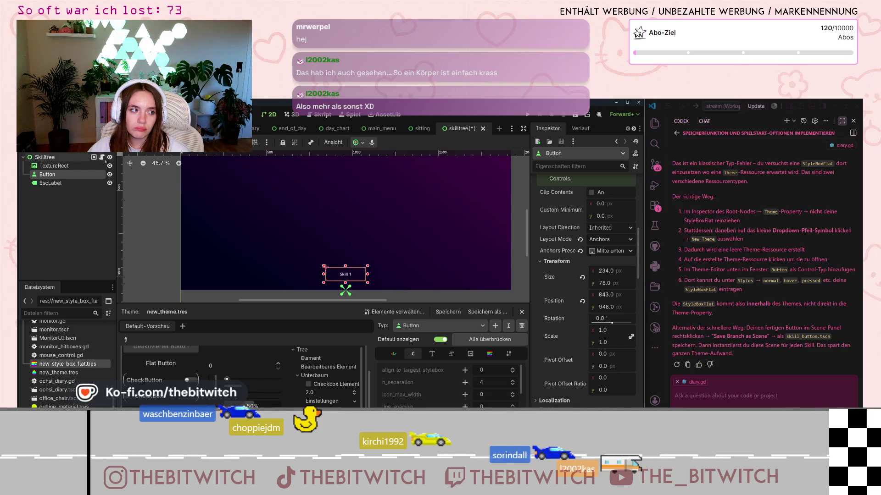
{"action": "left_click", "coordinate": [102, 157]}
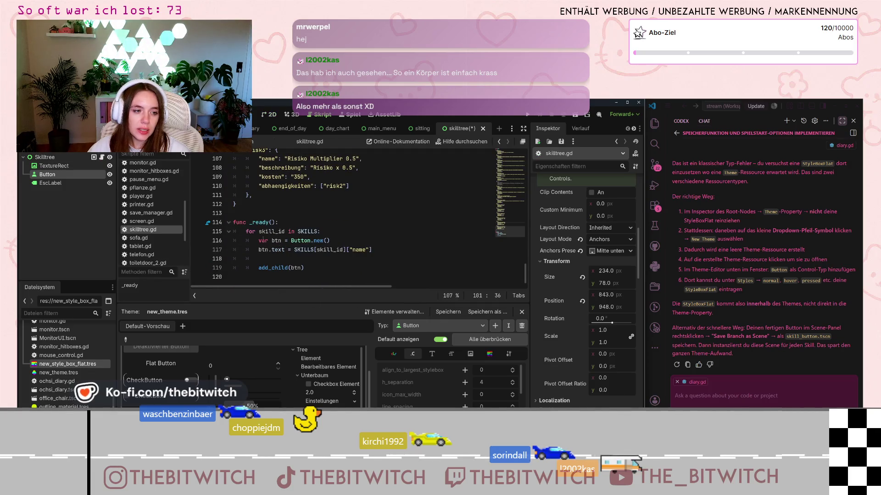
Add btn.size = Vector2(234, 78) after btn.text in skilltree.gd's _ready loop and save
{"action": "left_click", "coordinate": [262, 241]}
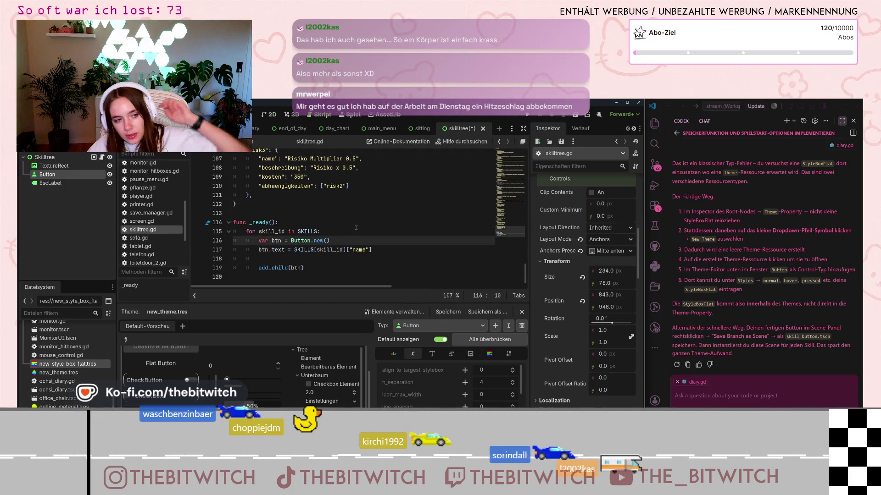
{"action": "left_click", "coordinate": [260, 259]}
{"action": "type", "text": "btn."}
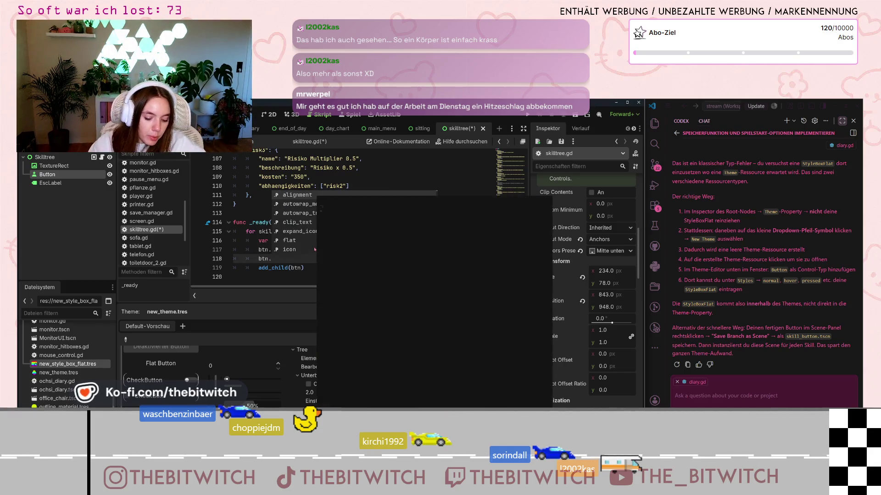
{"action": "type", "text": "size = Vector2 ("}
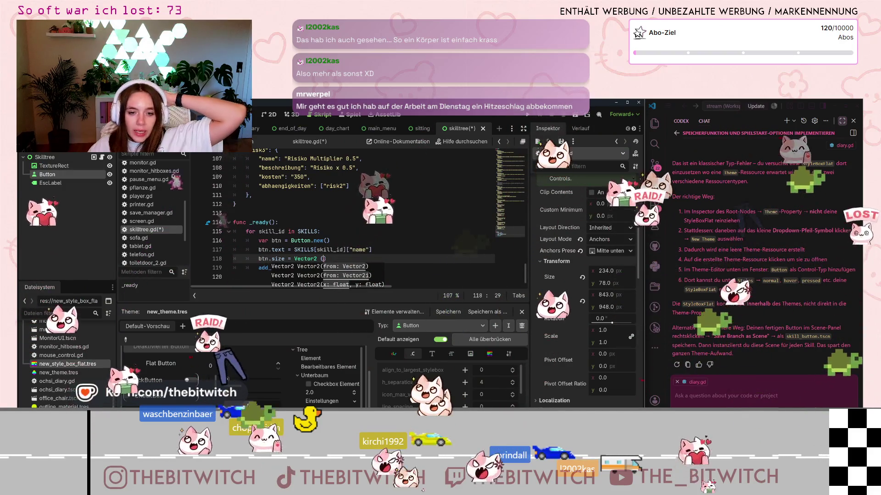
{"action": "key", "text": "Escape"}
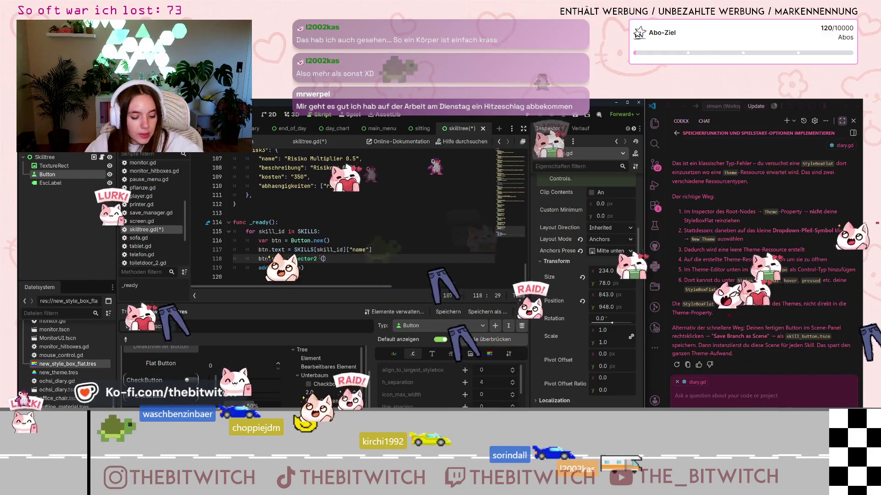
{"action": "type", "text": "234, 78"}
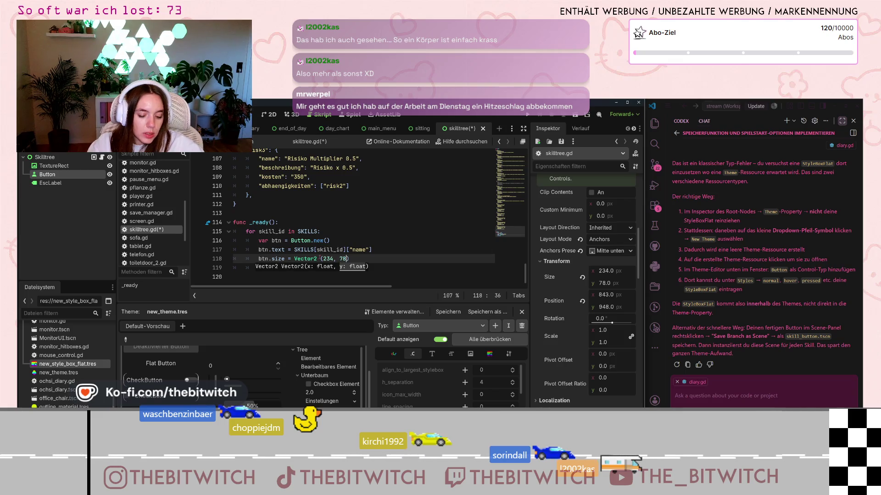
{"action": "left_click", "coordinate": [397, 254]}
{"action": "key", "text": "ctrl+s"}
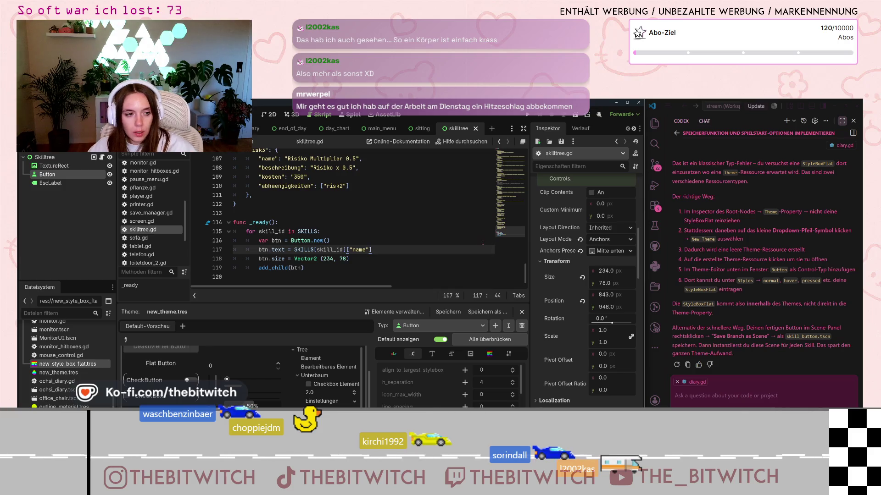
{"action": "left_click", "coordinate": [320, 260]}
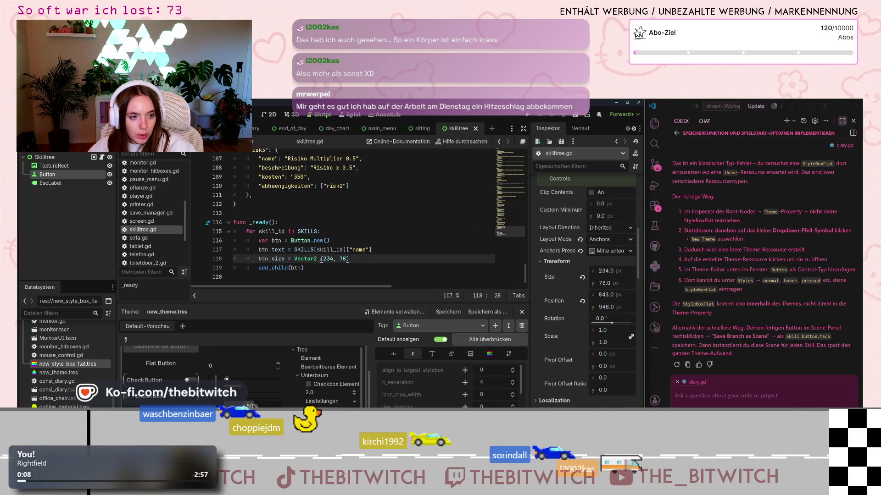
{"action": "left_click", "coordinate": [330, 268]}
Run the game, start a new save and sleep on the sofa to end the day
{"action": "key", "text": "ctrl+s"}
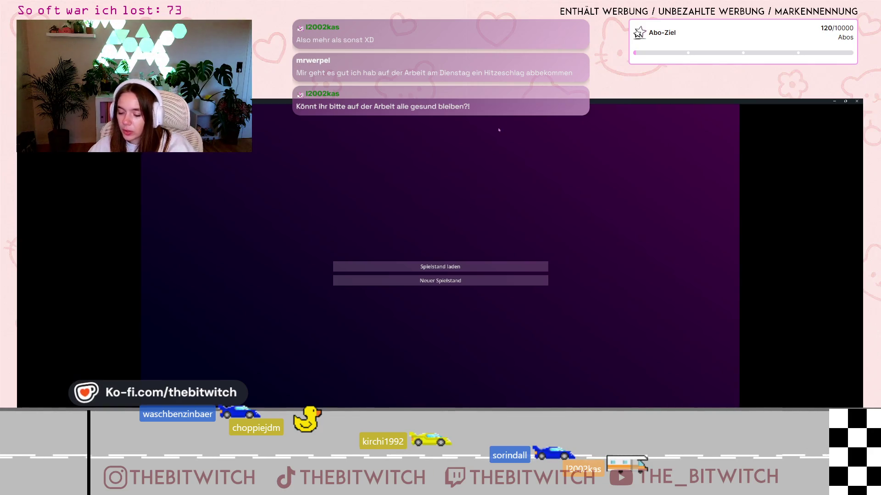
{"action": "key", "text": "super+Down"}
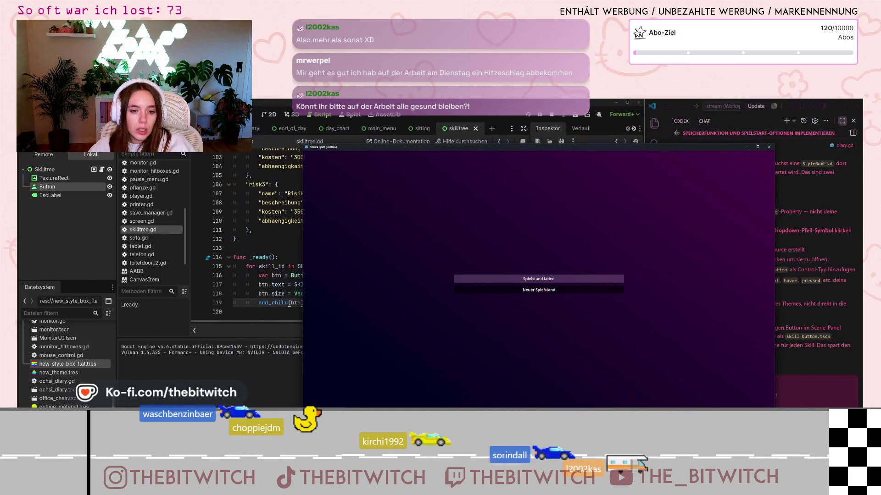
{"action": "left_click", "coordinate": [540, 289]}
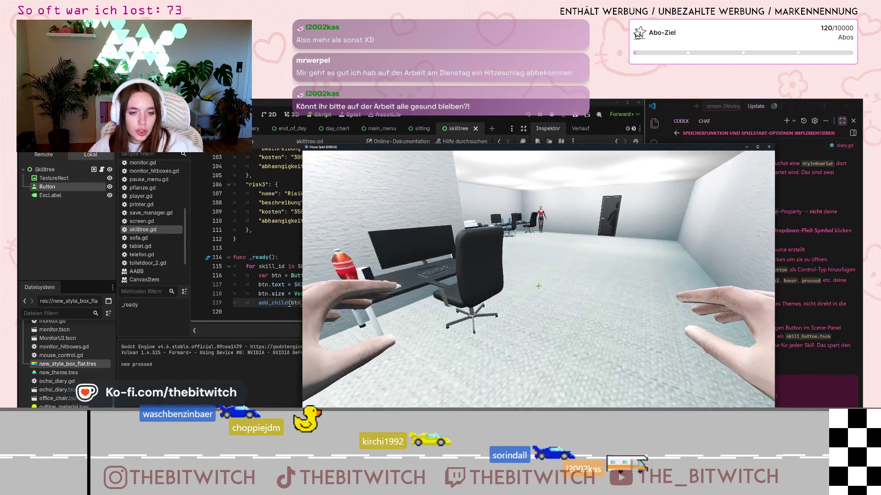
{"action": "key", "text": "w"}
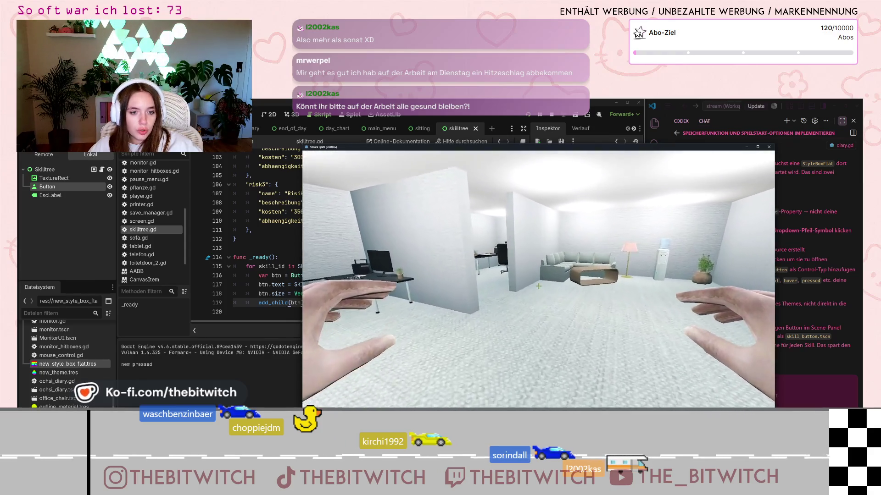
{"action": "key", "text": "w"}
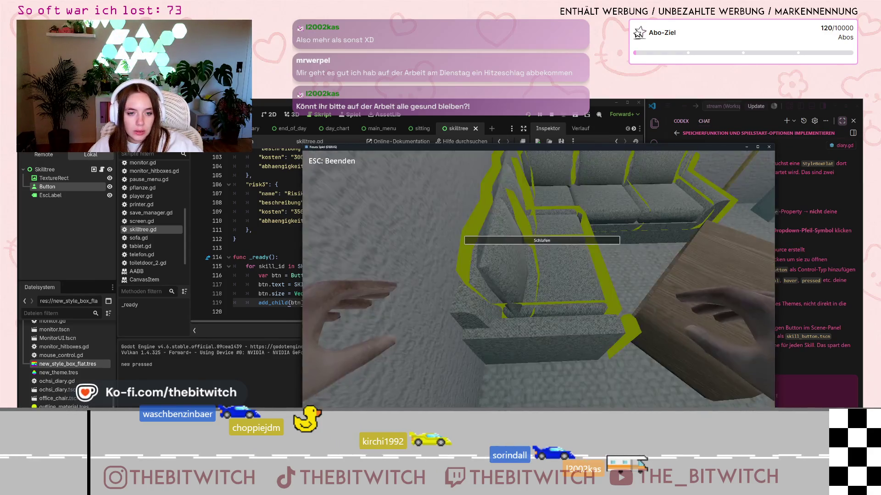
{"action": "key", "text": "e"}
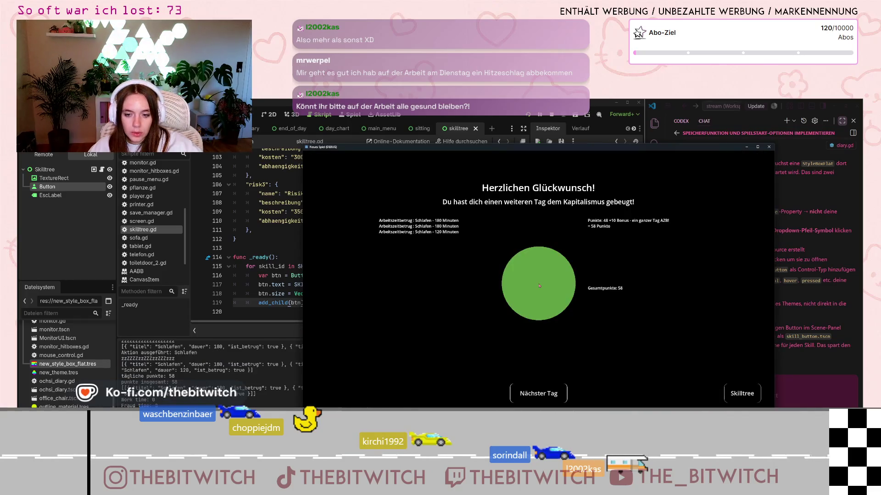
Open the Skilltree screen to check the Skill 1 button, then close the game
{"action": "left_click", "coordinate": [734, 393]}
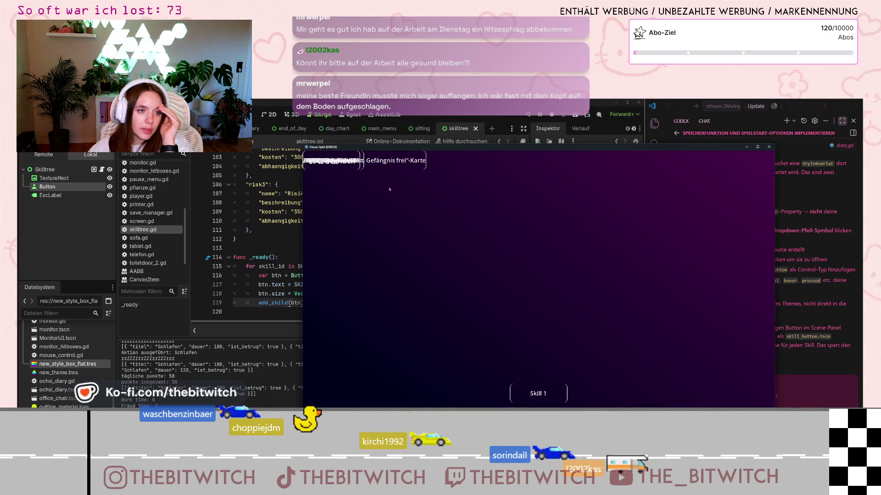
{"action": "left_click", "coordinate": [769, 148]}
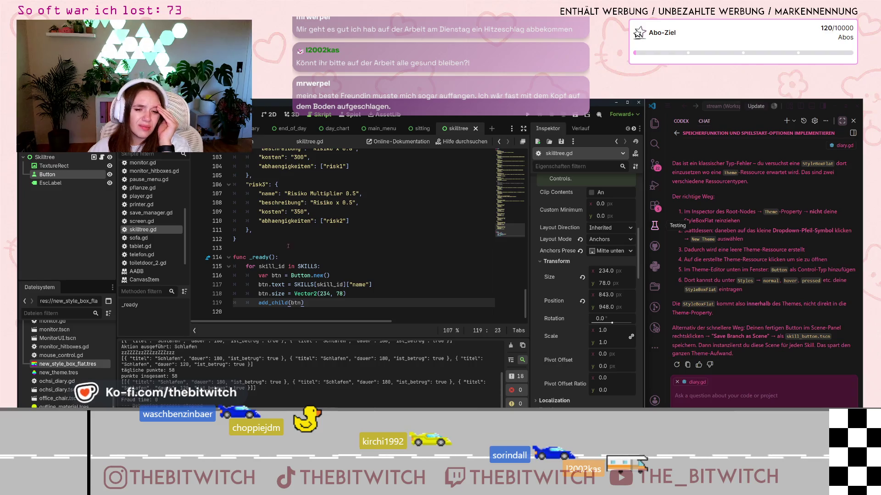
{"action": "scroll", "coordinate": [74, 364], "scroll_direction": "down", "scroll_amount": 5}
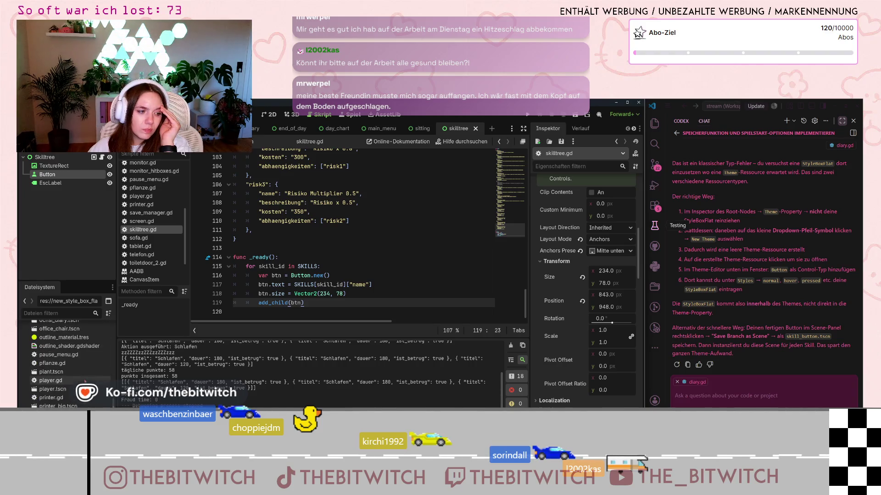
{"action": "scroll", "coordinate": [69, 378], "scroll_direction": "up", "scroll_amount": 5}
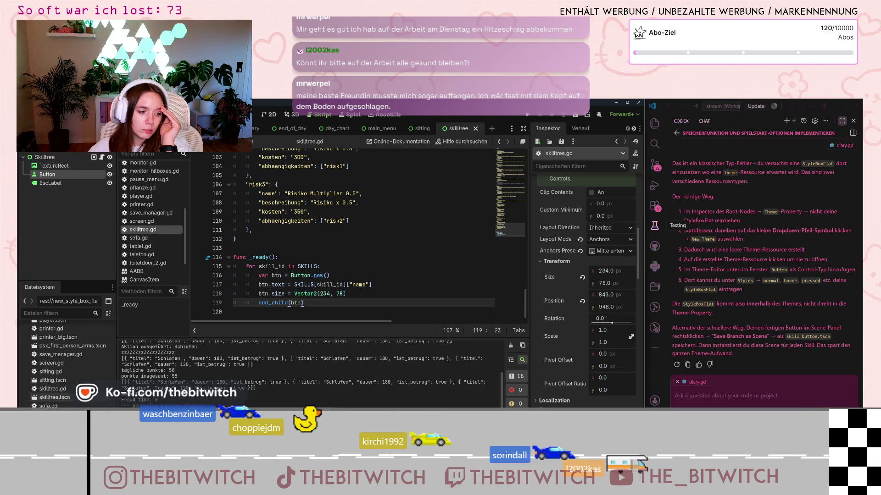
Expand the Skill 1 button's Normal StyleBoxFlat override in the Inspector
{"action": "scroll", "coordinate": [69, 378], "scroll_direction": "up", "scroll_amount": 4}
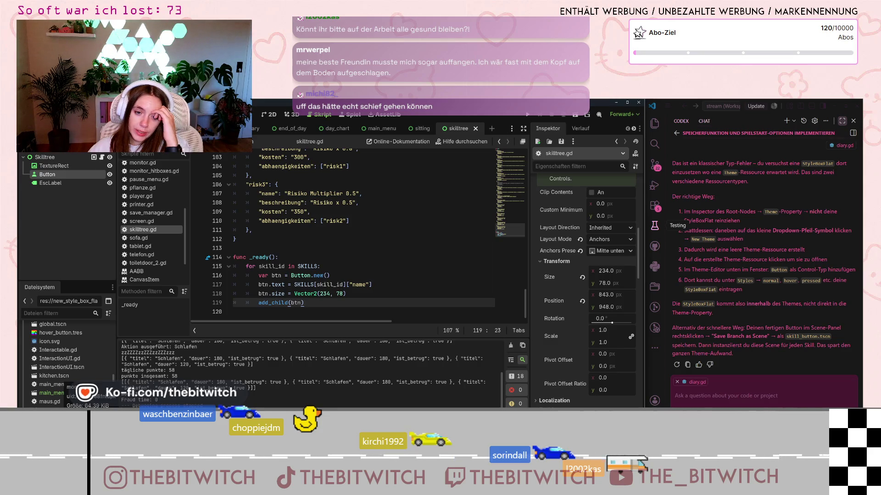
{"action": "scroll", "coordinate": [571, 311], "scroll_direction": "up", "scroll_amount": 5}
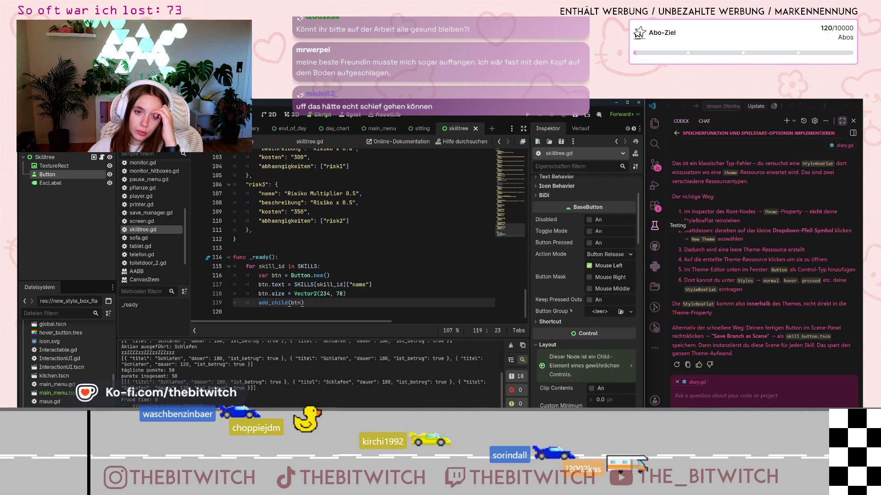
{"action": "scroll", "coordinate": [581, 288], "scroll_direction": "up", "scroll_amount": 3}
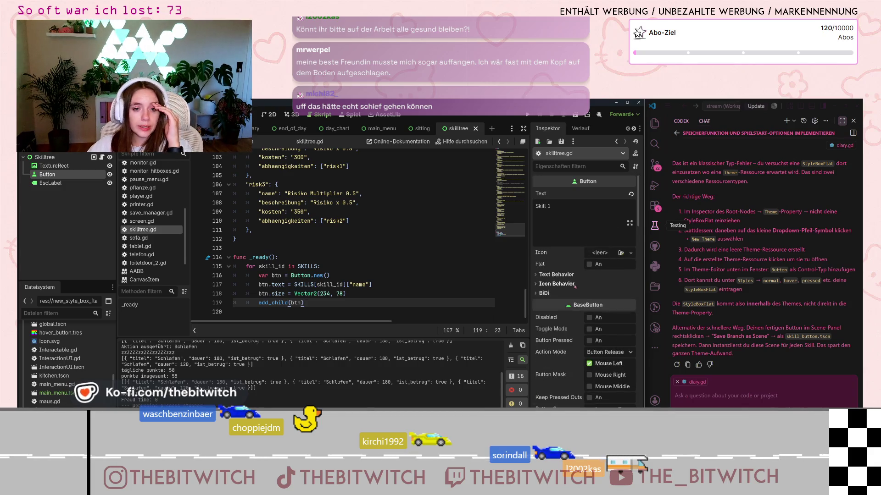
{"action": "scroll", "coordinate": [576, 286], "scroll_direction": "down", "scroll_amount": 8}
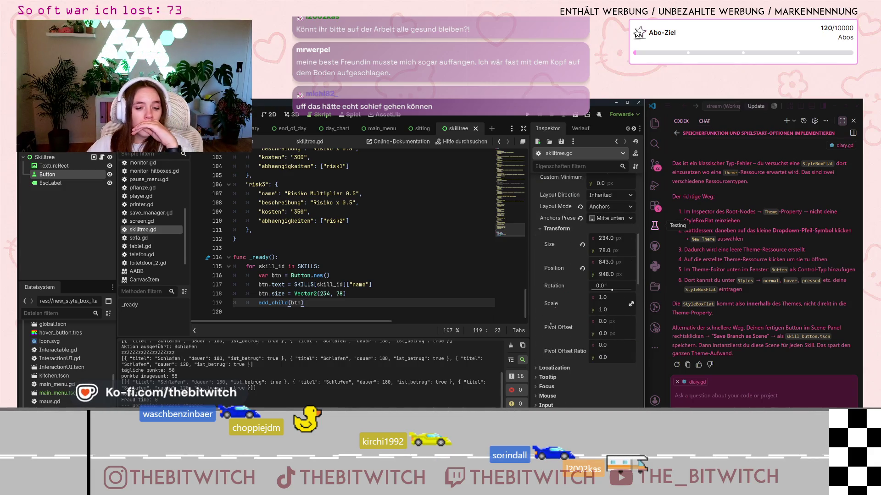
{"action": "scroll", "coordinate": [553, 316], "scroll_direction": "down", "scroll_amount": 5}
{"action": "left_click", "coordinate": [615, 401]}
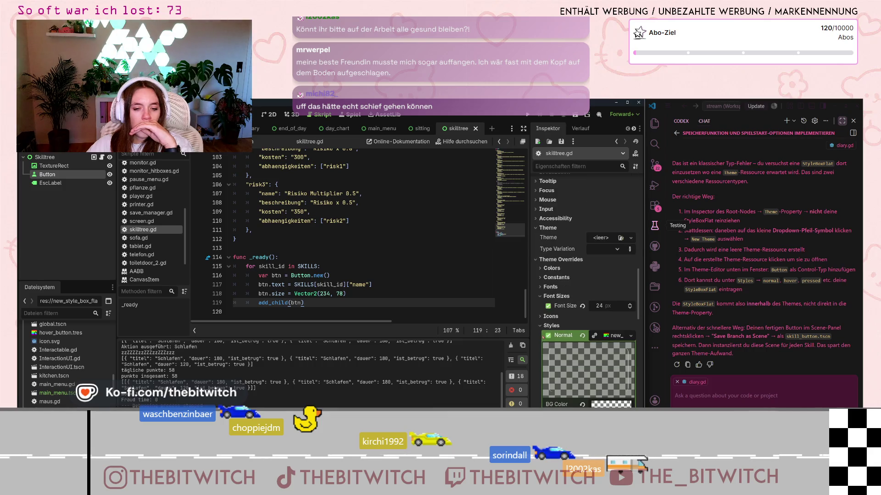
Expand Border Width and Border to check the 2 px left and right borders and colour
{"action": "scroll", "coordinate": [618, 284], "scroll_direction": "down", "scroll_amount": 5}
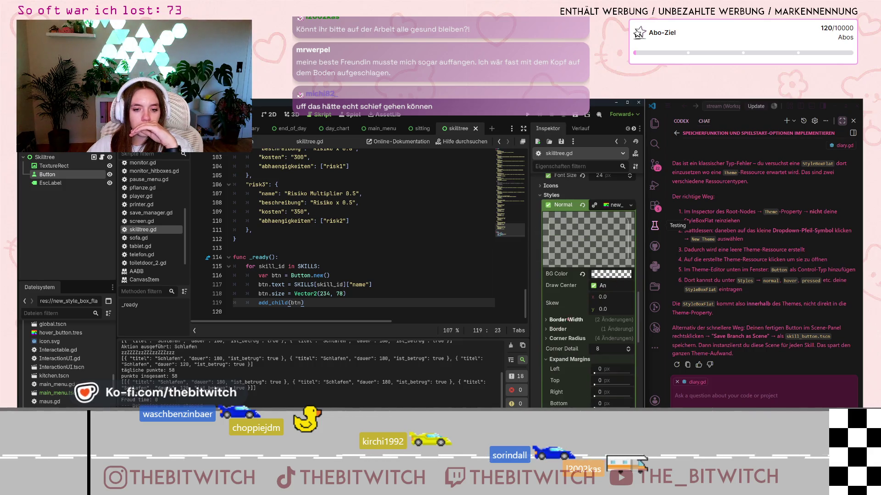
{"action": "left_click", "coordinate": [549, 322]}
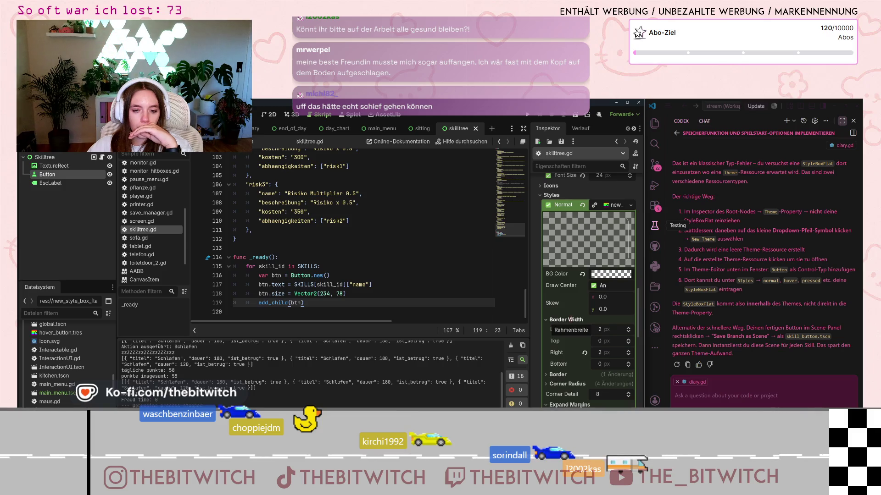
{"action": "scroll", "coordinate": [589, 316], "scroll_direction": "down", "scroll_amount": 3}
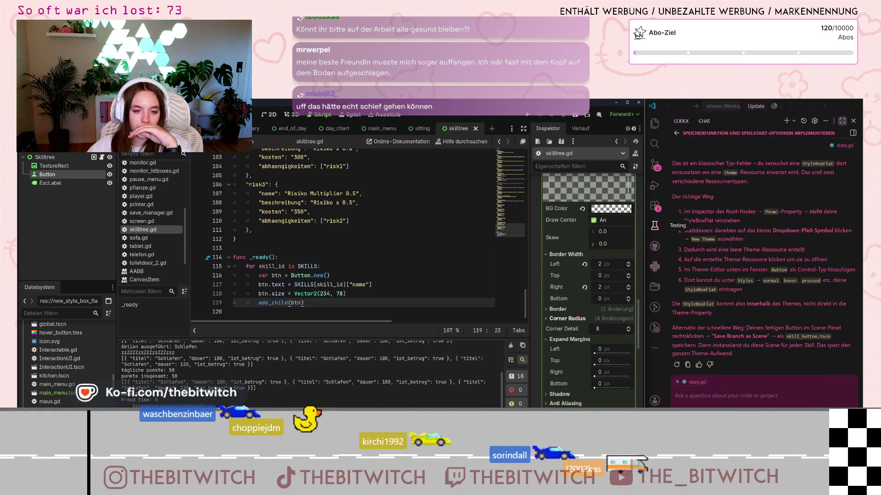
{"action": "left_click", "coordinate": [565, 311]}
{"action": "scroll", "coordinate": [565, 310], "scroll_direction": "down", "scroll_amount": 3}
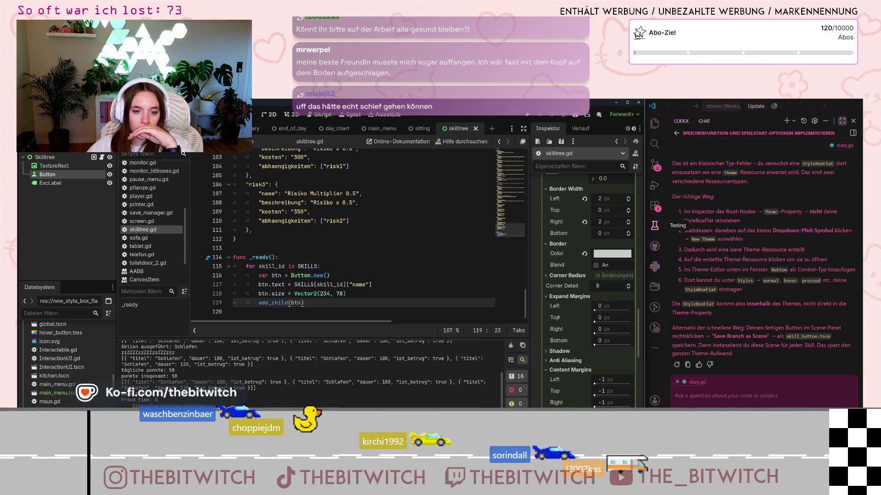
{"action": "scroll", "coordinate": [553, 328], "scroll_direction": "down", "scroll_amount": 3}
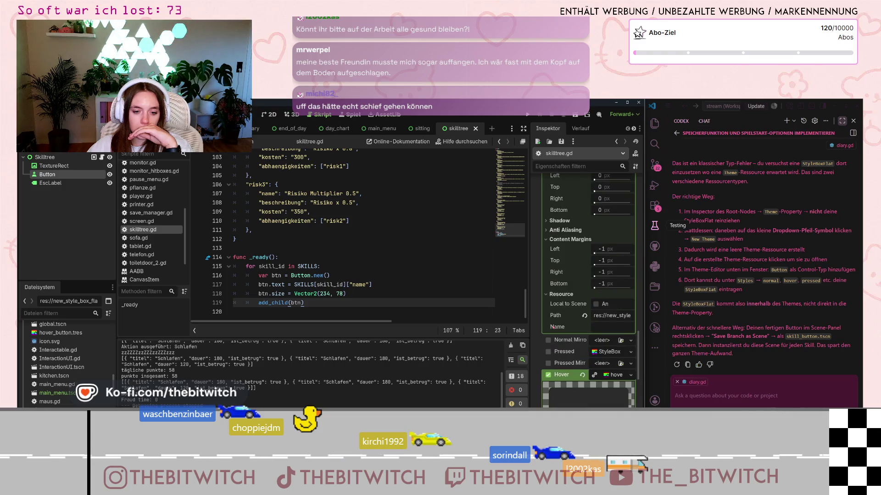
{"action": "scroll", "coordinate": [548, 329], "scroll_direction": "down", "scroll_amount": 4}
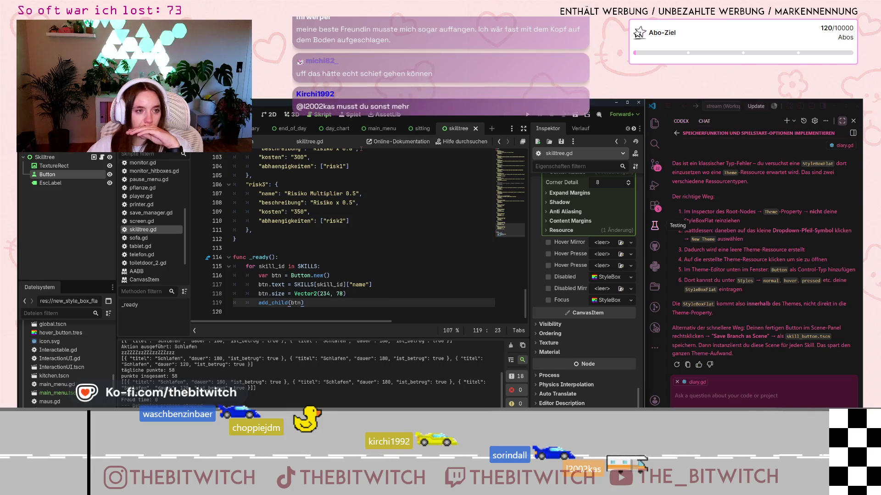
Switch to the 2D view of the skill tree scene and zoom in on the Skill 1 button
{"action": "left_click", "coordinate": [270, 114]}
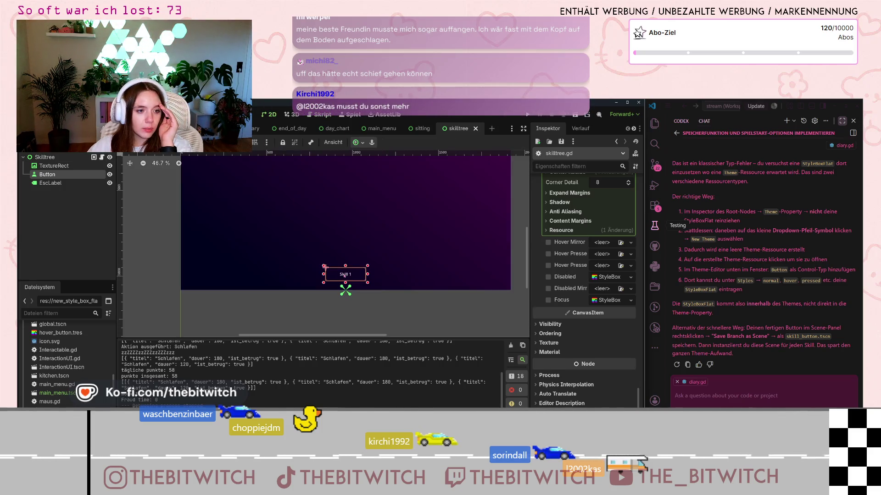
{"action": "scroll", "coordinate": [345, 274], "scroll_direction": "up", "scroll_amount": 3}
{"action": "scroll", "coordinate": [345, 276], "scroll_direction": "up", "scroll_amount": 10}
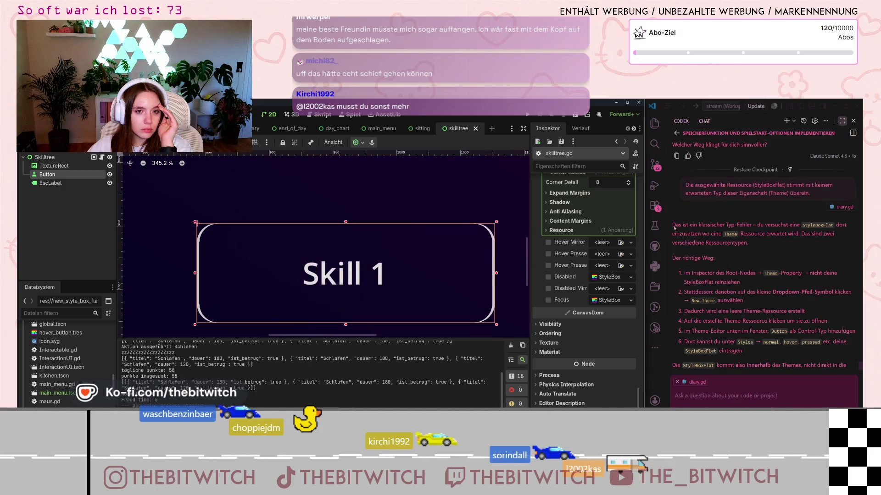
{"action": "scroll", "coordinate": [542, 266], "scroll_direction": "up", "scroll_amount": 10}
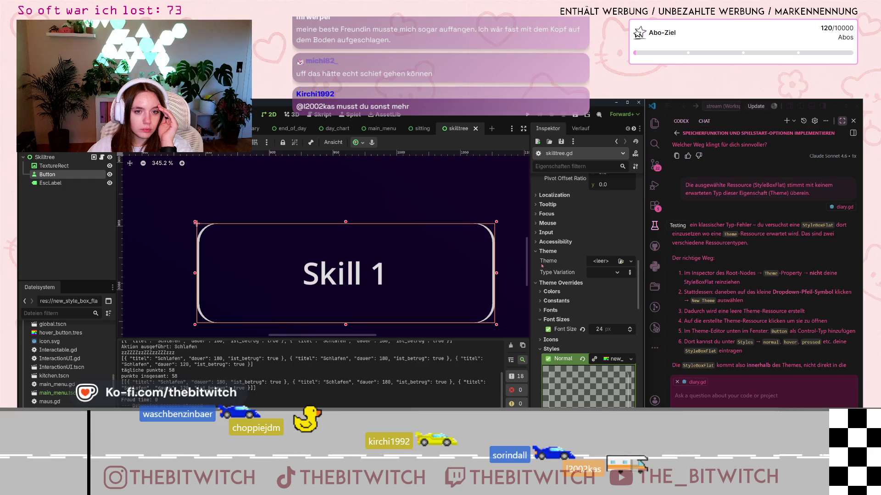
{"action": "scroll", "coordinate": [541, 266], "scroll_direction": "up", "scroll_amount": 5}
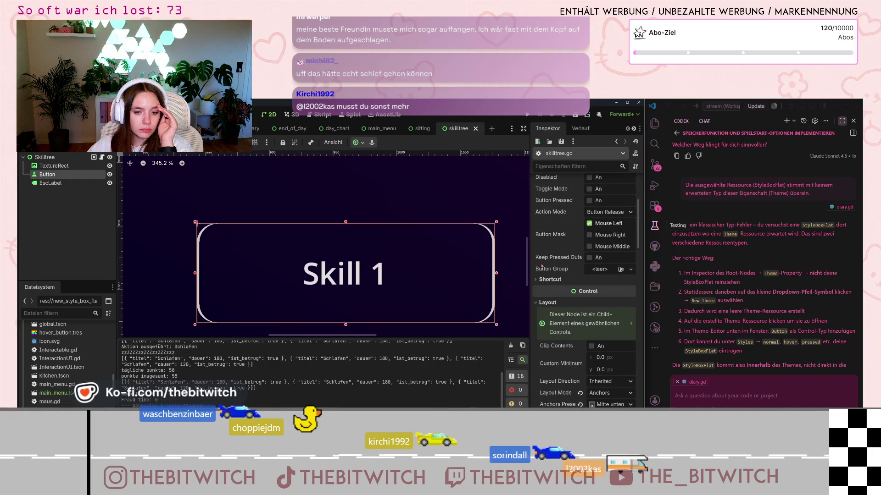
{"action": "scroll", "coordinate": [542, 266], "scroll_direction": "up", "scroll_amount": 3}
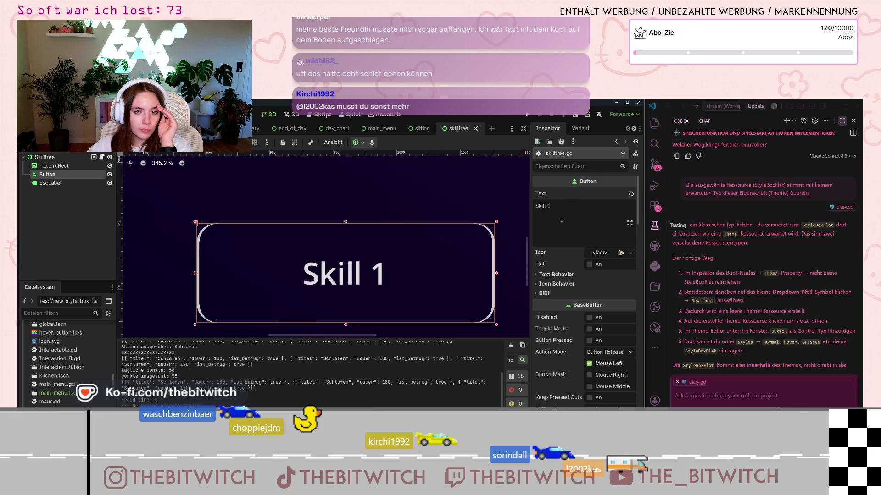
{"action": "scroll", "coordinate": [565, 207], "scroll_direction": "down", "scroll_amount": 3}
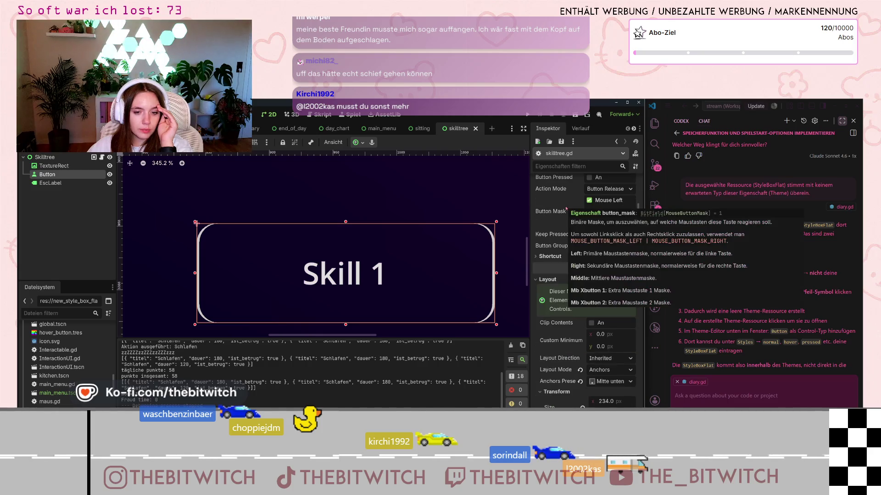
{"action": "scroll", "coordinate": [561, 328], "scroll_direction": "down", "scroll_amount": 2}
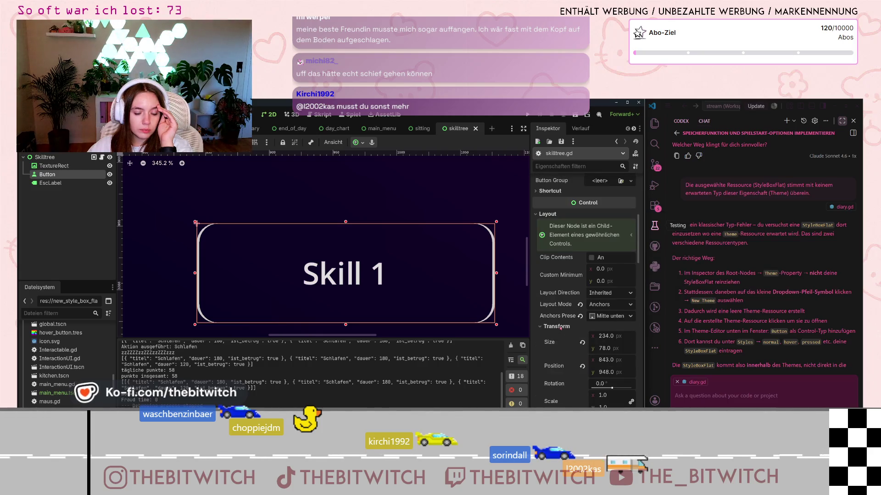
{"action": "scroll", "coordinate": [561, 328], "scroll_direction": "down", "scroll_amount": 1}
{"action": "scroll", "coordinate": [561, 327], "scroll_direction": "down", "scroll_amount": 1}
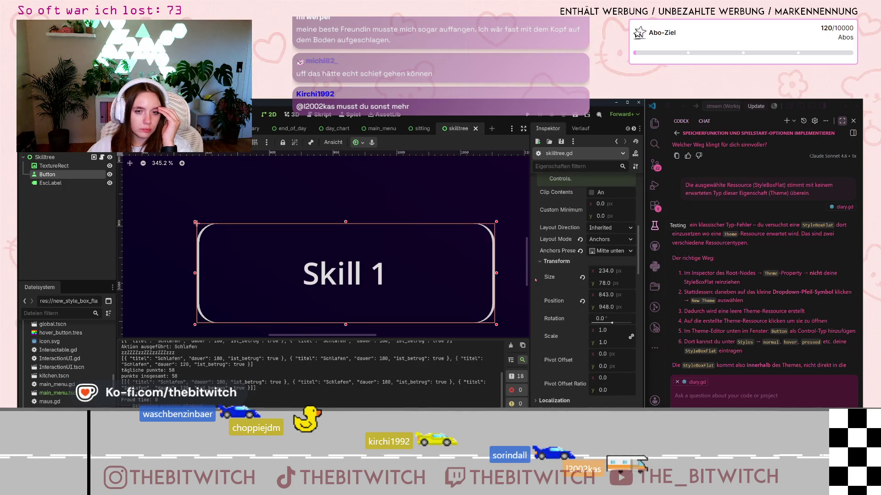
{"action": "scroll", "coordinate": [535, 279], "scroll_direction": "down", "scroll_amount": 3}
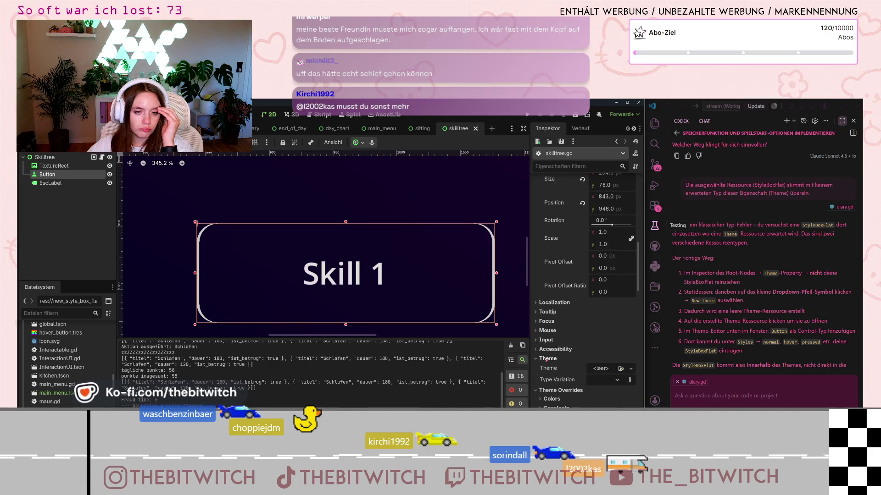
{"action": "scroll", "coordinate": [573, 346], "scroll_direction": "down", "scroll_amount": 2}
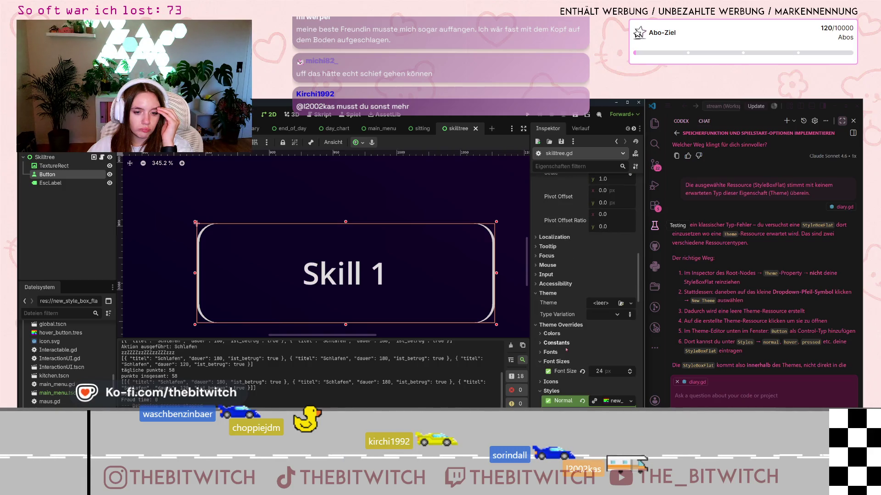
Collapse Font Sizes and reopen Styles to review the Normal style's 15 px corner radii
{"action": "left_click", "coordinate": [543, 362]}
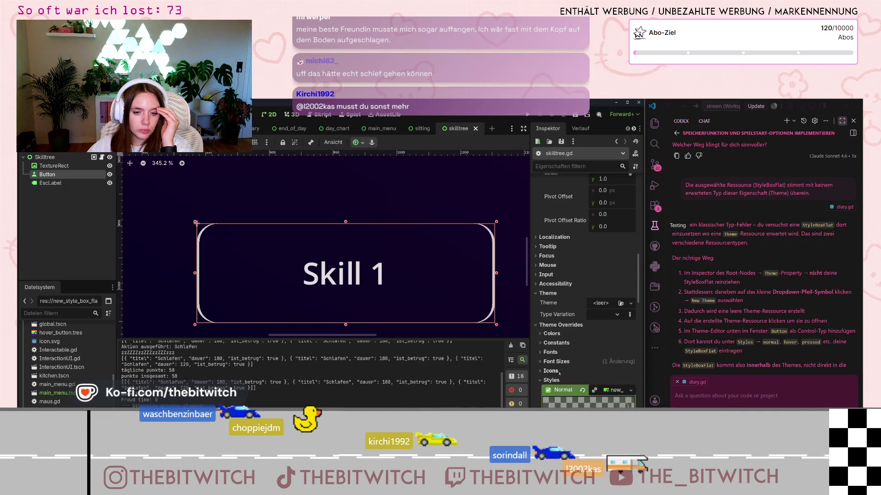
{"action": "left_click", "coordinate": [543, 380]}
{"action": "scroll", "coordinate": [543, 321], "scroll_direction": "down", "scroll_amount": 2}
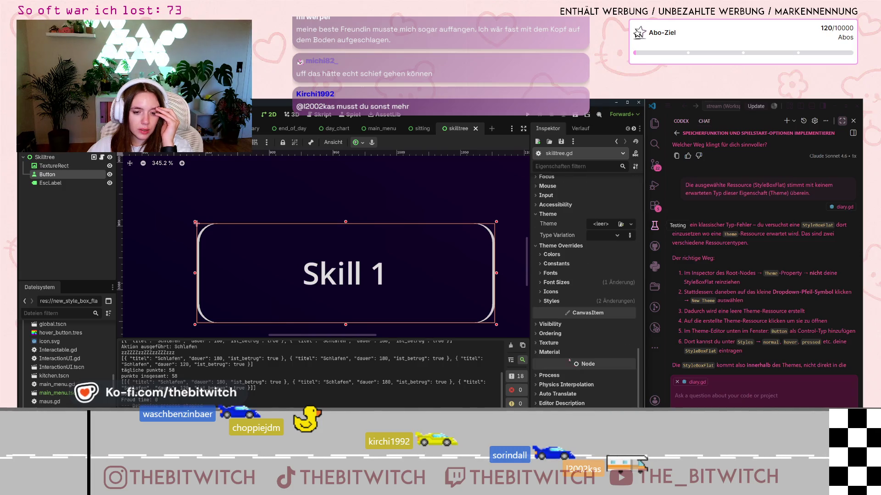
{"action": "left_click", "coordinate": [542, 301]}
{"action": "scroll", "coordinate": [584, 295], "scroll_direction": "down", "scroll_amount": 2}
{"action": "scroll", "coordinate": [565, 331], "scroll_direction": "down", "scroll_amount": 1}
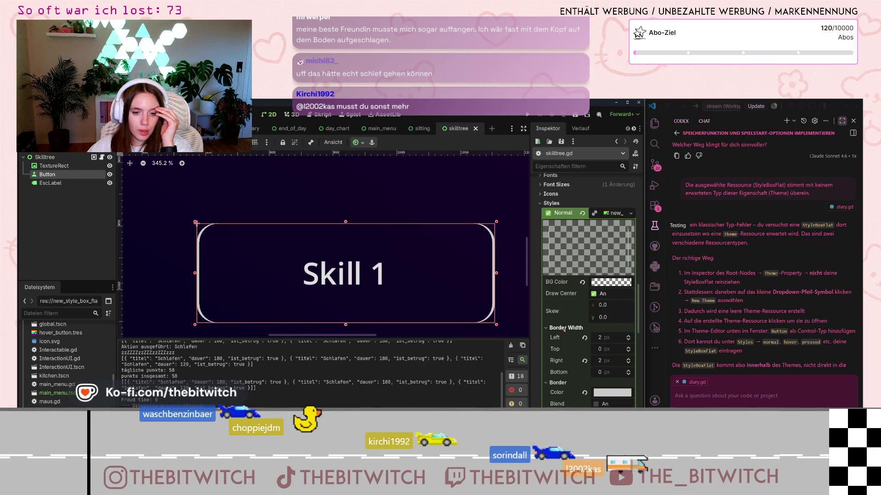
{"action": "scroll", "coordinate": [565, 330], "scroll_direction": "down", "scroll_amount": 3}
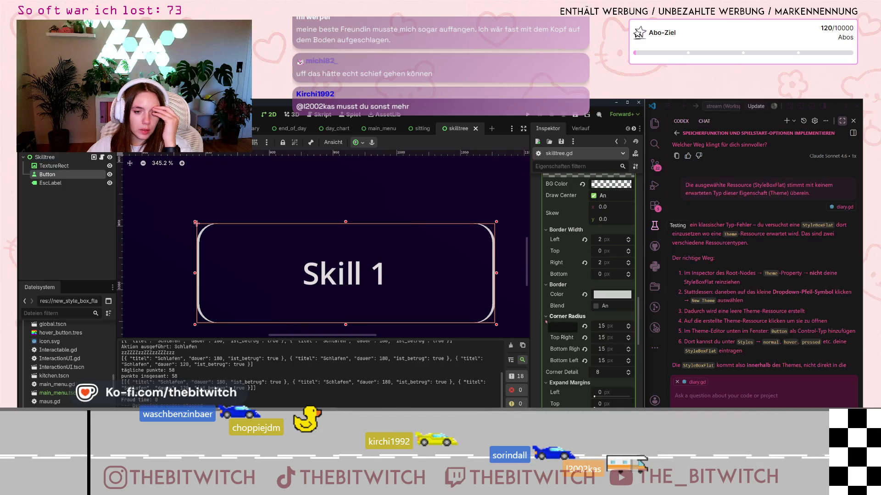
{"action": "scroll", "coordinate": [546, 322], "scroll_direction": "down", "scroll_amount": 2}
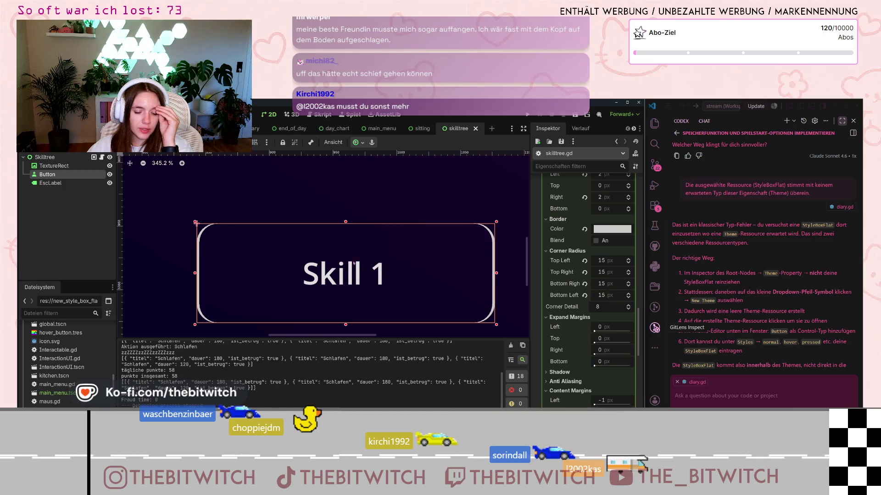
{"action": "scroll", "coordinate": [505, 319], "scroll_direction": "down", "scroll_amount": 1}
{"action": "scroll", "coordinate": [474, 326], "scroll_direction": "down", "scroll_amount": 3}
{"action": "scroll", "coordinate": [565, 328], "scroll_direction": "down", "scroll_amount": 3}
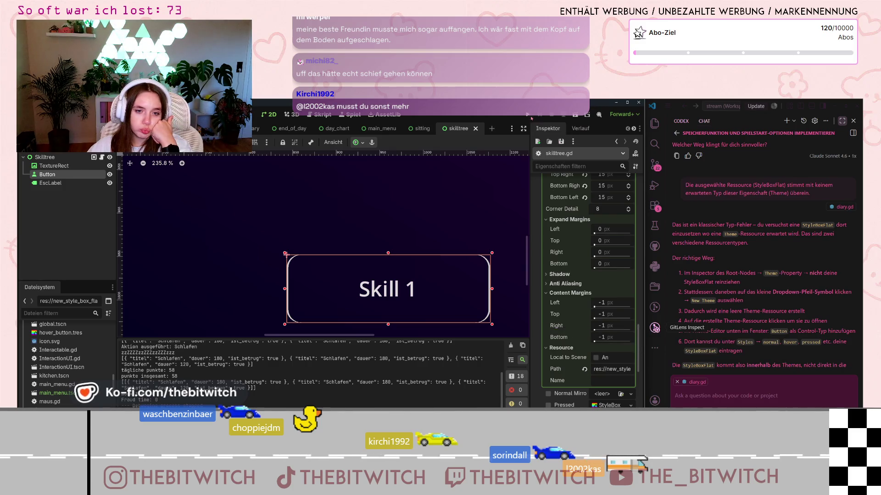
{"action": "left_click", "coordinate": [528, 116]}
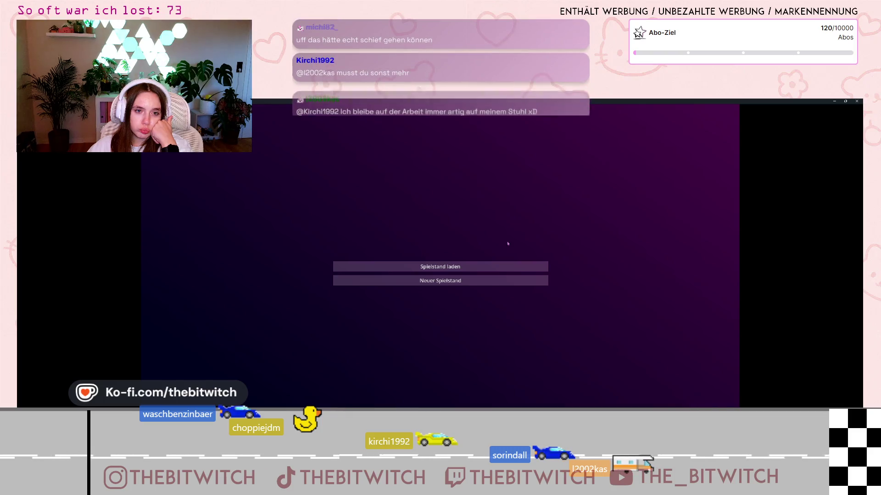
Start a save, walk to the sofa and sleep, continue past the day summary, then close the test run
{"action": "left_click", "coordinate": [490, 284]}
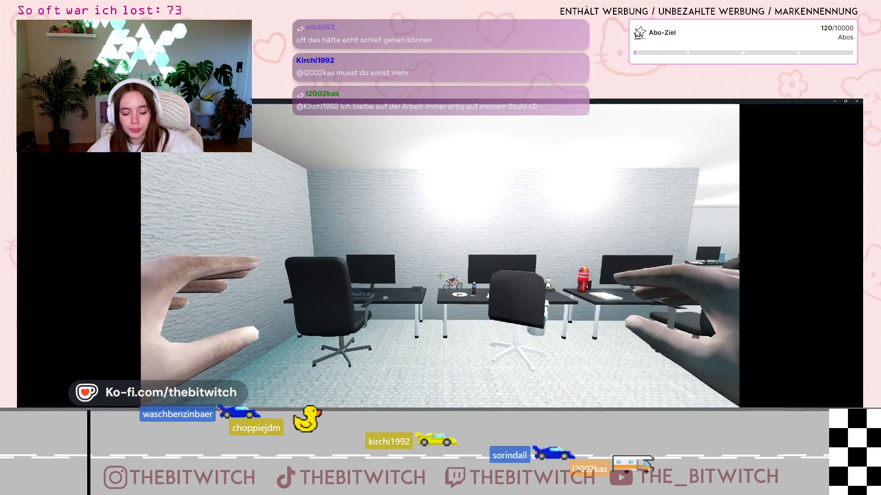
{"action": "key", "text": "w"}
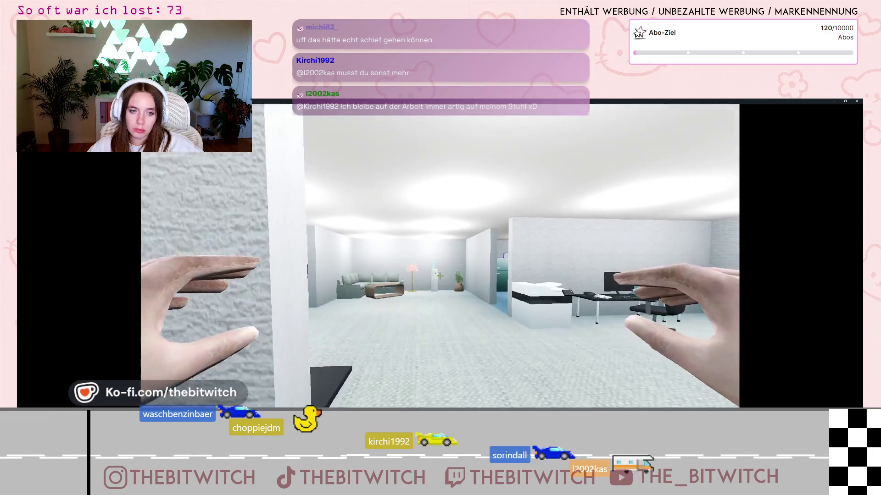
{"action": "key", "text": "w"}
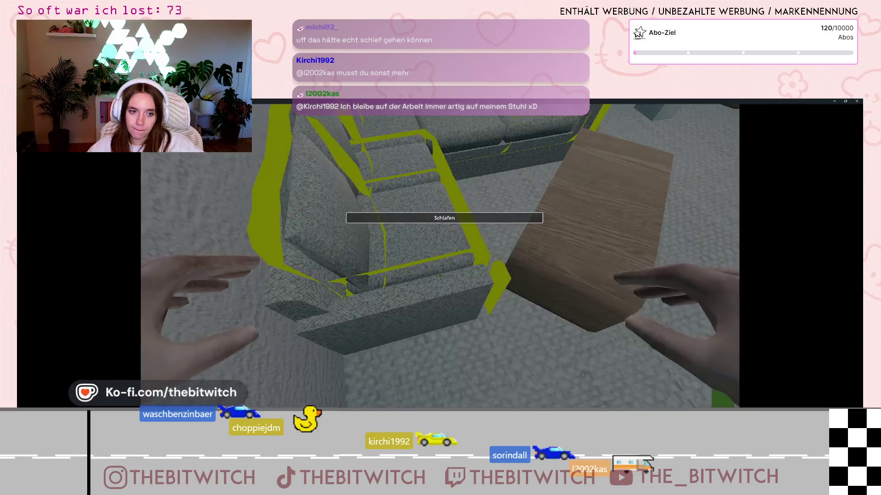
{"action": "key", "text": "e"}
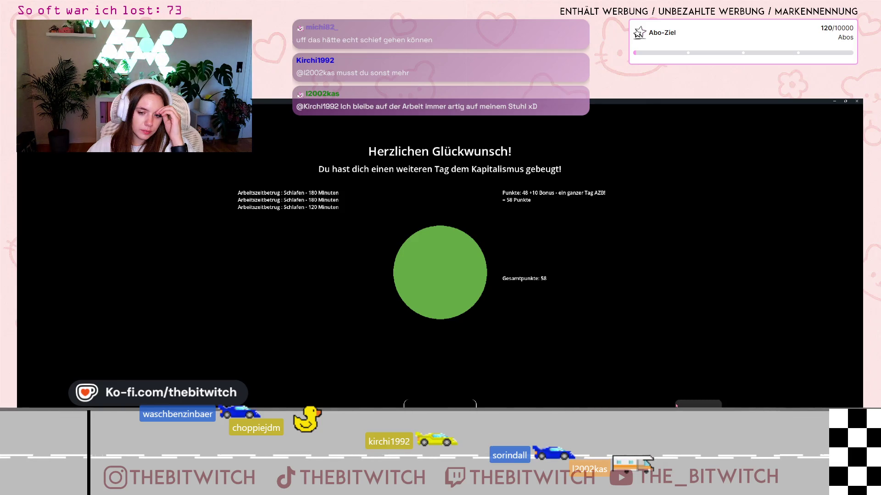
{"action": "left_click", "coordinate": [440, 403]}
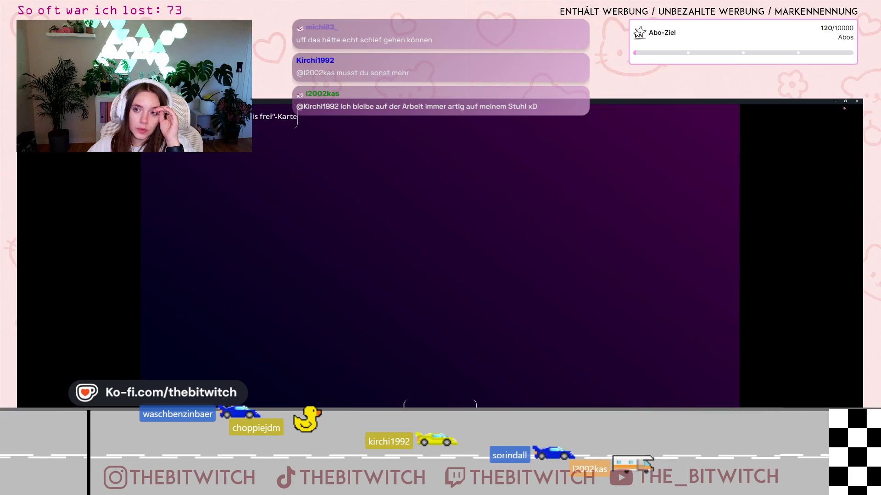
{"action": "left_click", "coordinate": [856, 101]}
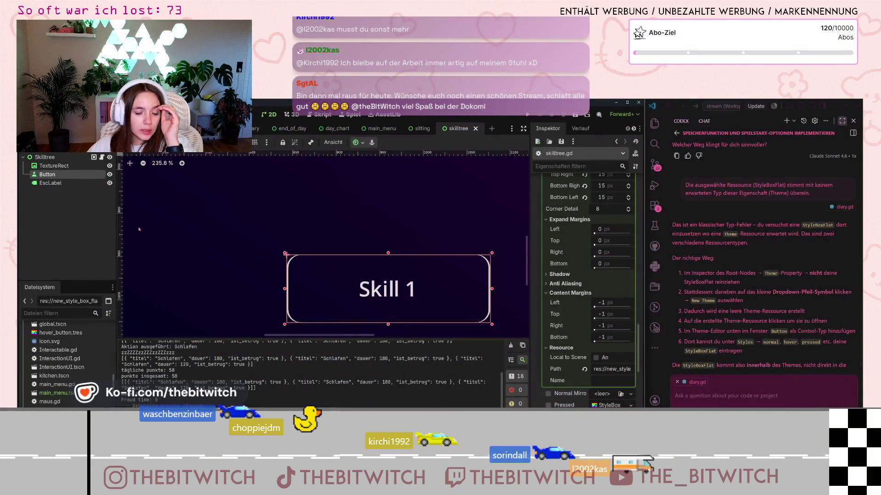
With skilltree.gd open, ask Codex 'wie mache ich es am besten, dass die positionen sinnvoll angeordnet werden?'
{"action": "left_click", "coordinate": [101, 157]}
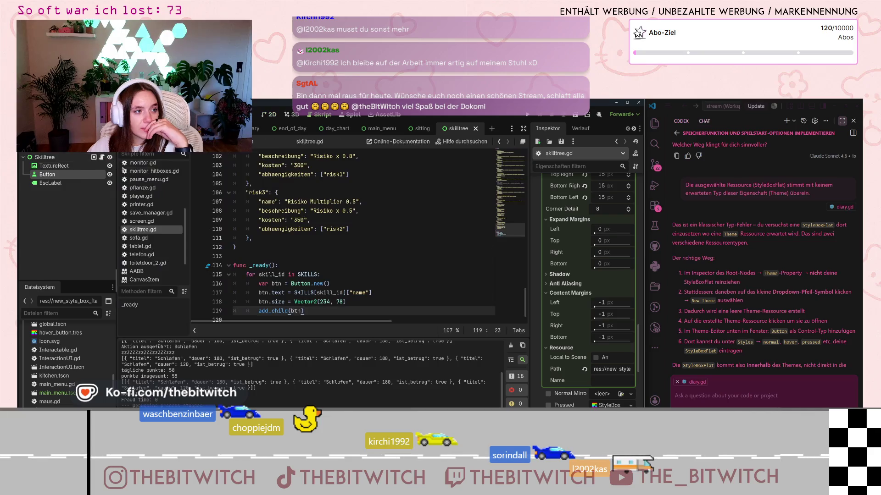
{"action": "scroll", "coordinate": [311, 282], "scroll_direction": "down", "scroll_amount": 1}
{"action": "left_click", "coordinate": [674, 396]}
{"action": "type", "text": "wei"}
{"action": "key", "text": "BackSpace"}
{"action": "type", "text": "ie mache ich es am besten, da"}
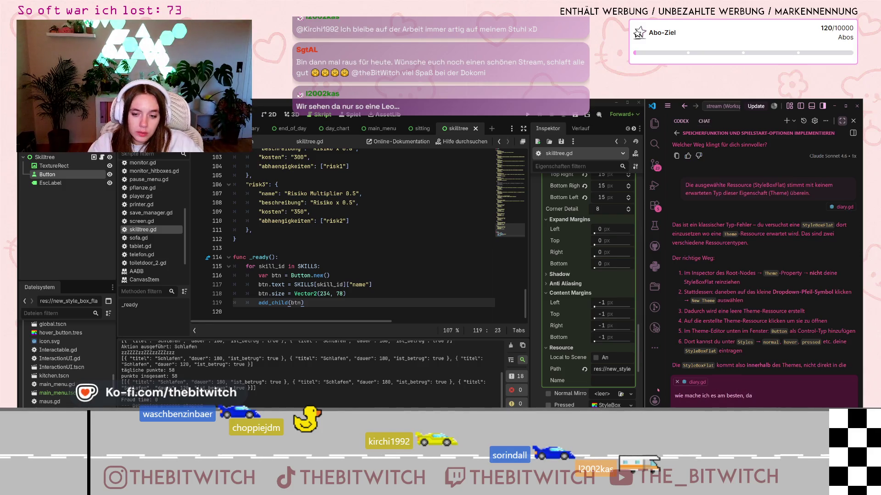
{"action": "type", "text": "ss die posi"}
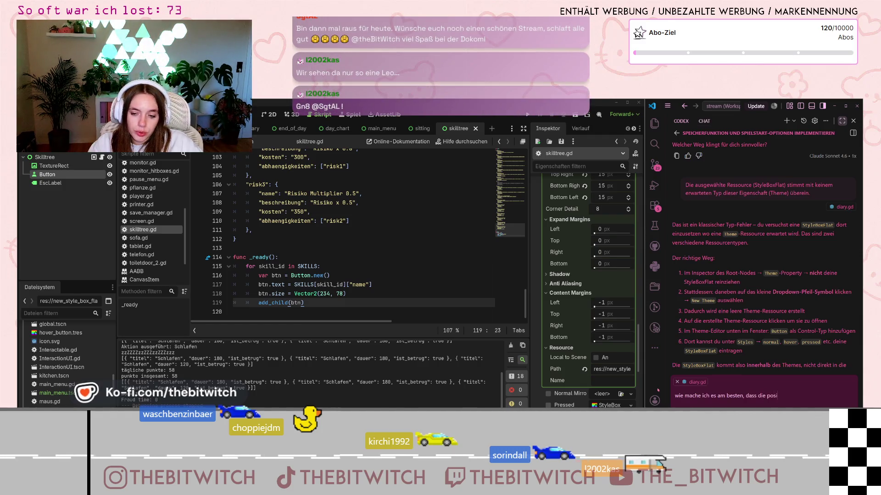
{"action": "type", "text": "tionen"}
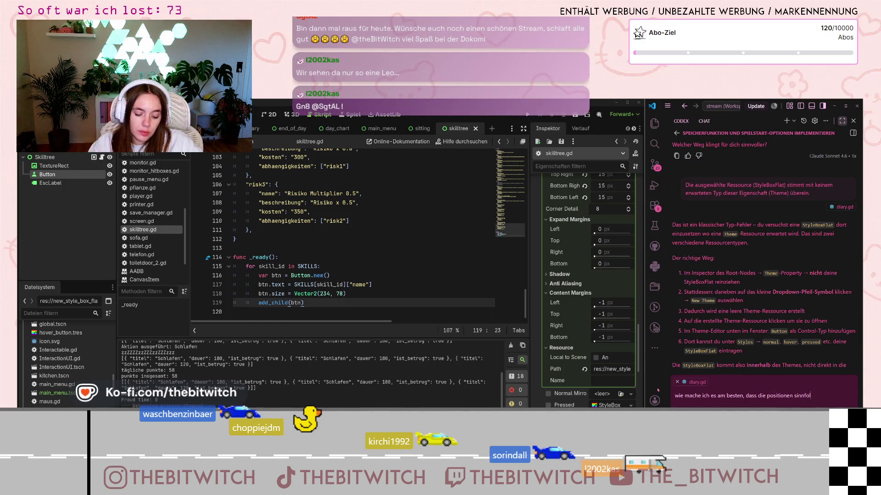
{"action": "type", "text": " sinnvoll angeordne"}
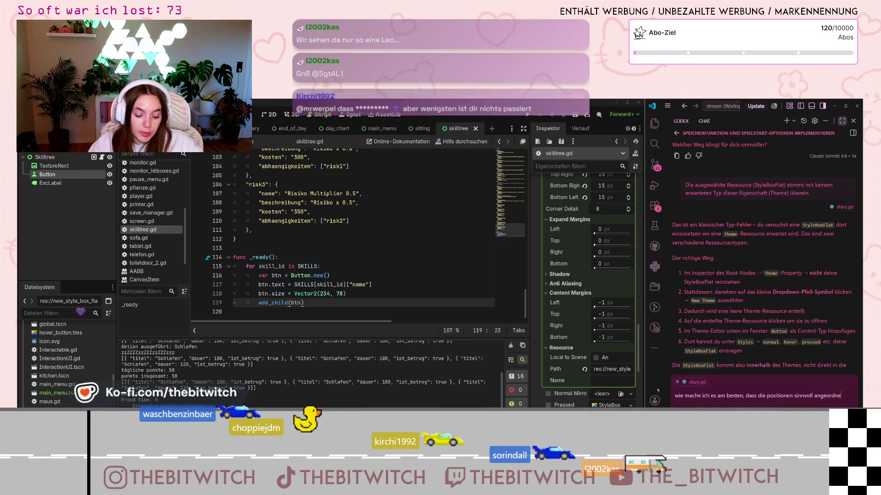
{"action": "type", "text": "t wer"}
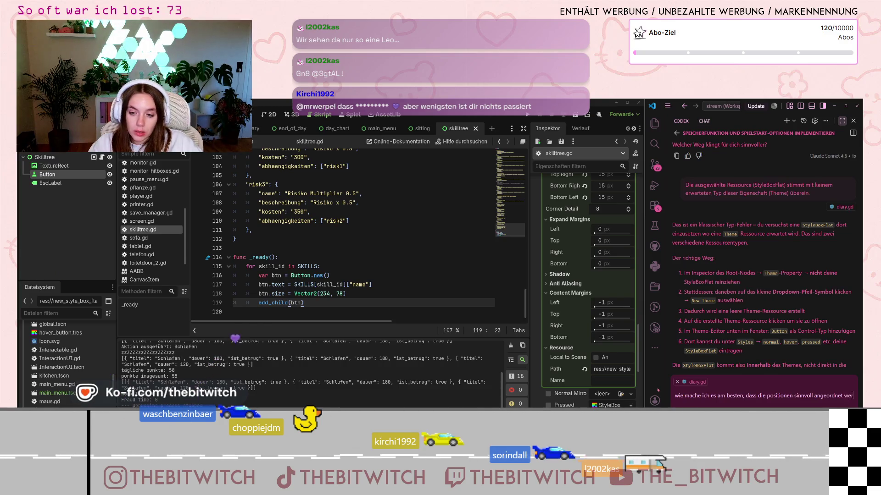
{"action": "type", "text": "den?"}
{"action": "key", "text": "Return"}
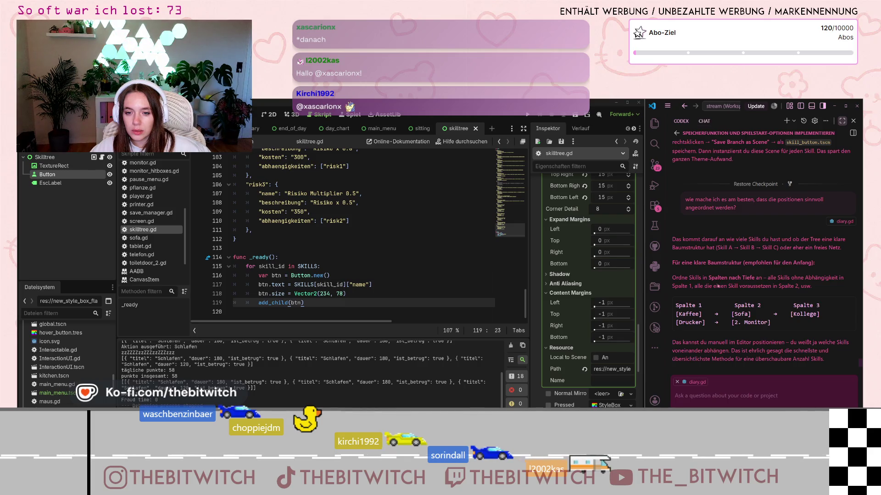
Read down through Codex's layout advice to its question about how many skills are planned
{"action": "scroll", "coordinate": [718, 291], "scroll_direction": "down", "scroll_amount": 3}
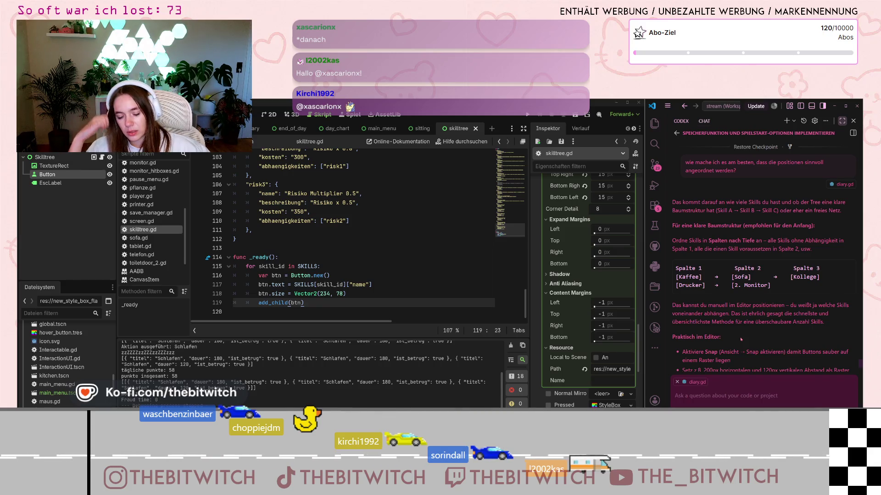
{"action": "scroll", "coordinate": [741, 339], "scroll_direction": "down", "scroll_amount": 2}
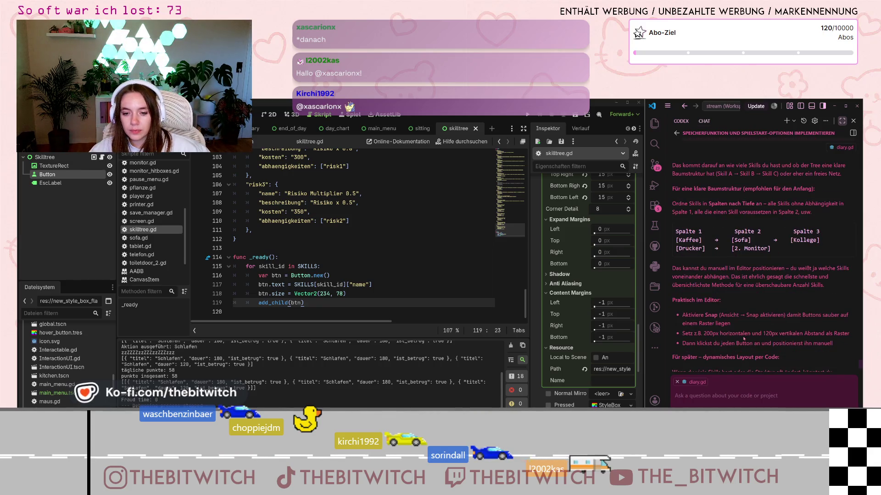
{"action": "scroll", "coordinate": [743, 339], "scroll_direction": "down", "scroll_amount": 1}
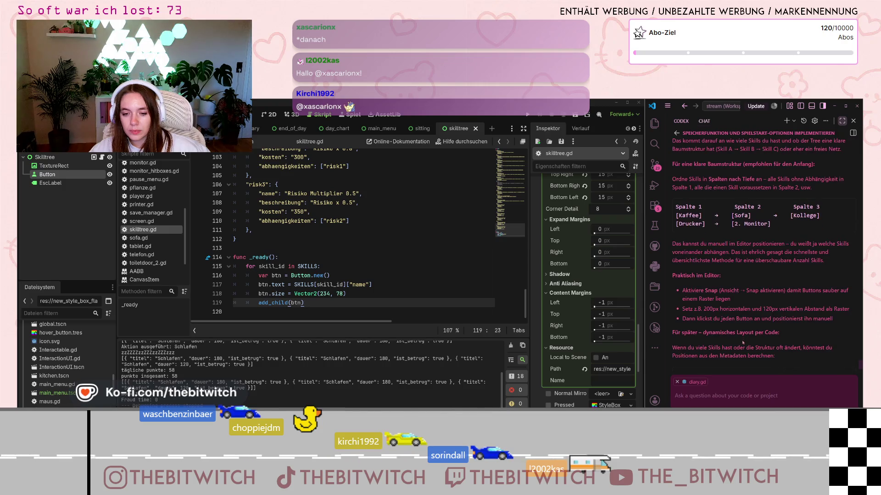
{"action": "scroll", "coordinate": [744, 375], "scroll_direction": "down", "scroll_amount": 1}
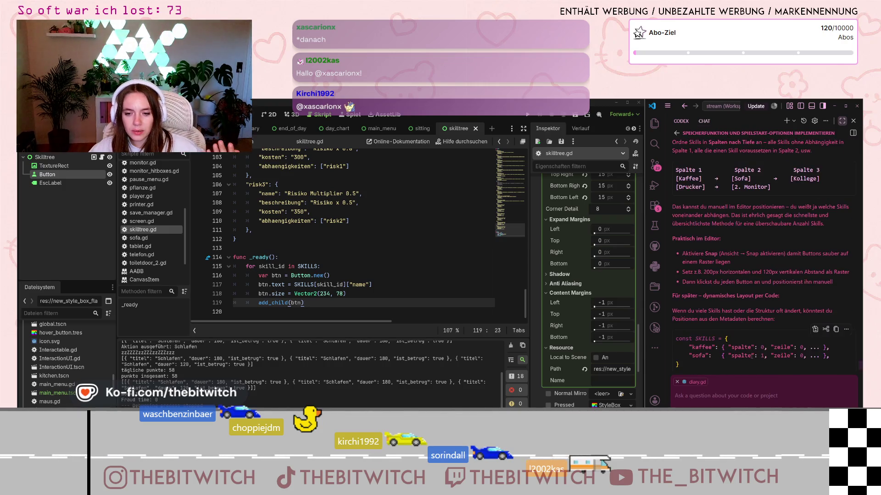
{"action": "scroll", "coordinate": [742, 386], "scroll_direction": "down", "scroll_amount": 1}
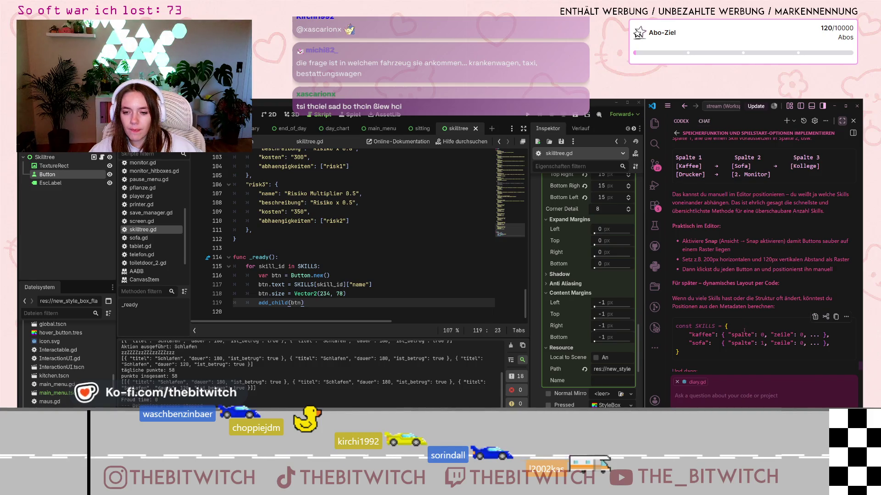
{"action": "scroll", "coordinate": [745, 330], "scroll_direction": "down", "scroll_amount": 2}
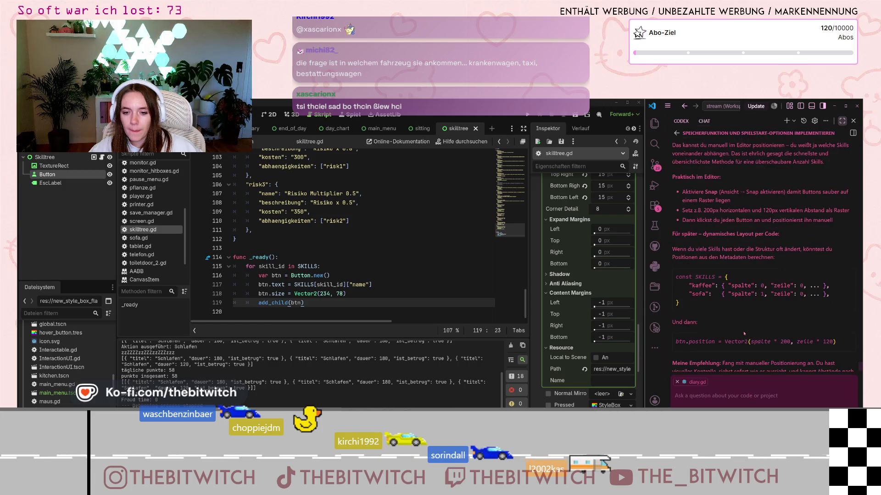
{"action": "scroll", "coordinate": [743, 335], "scroll_direction": "down", "scroll_amount": 2}
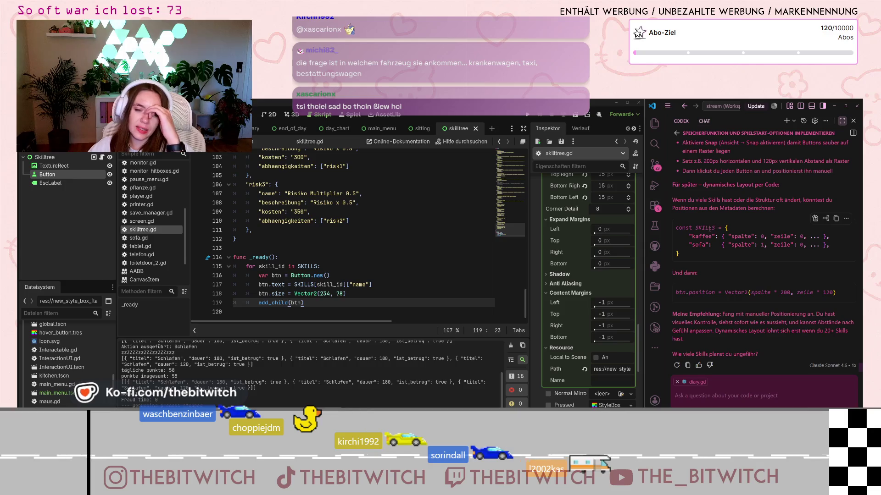
{"action": "scroll", "coordinate": [273, 222], "scroll_direction": "up", "scroll_amount": 6}
{"action": "scroll", "coordinate": [272, 222], "scroll_direction": "up", "scroll_amount": 20}
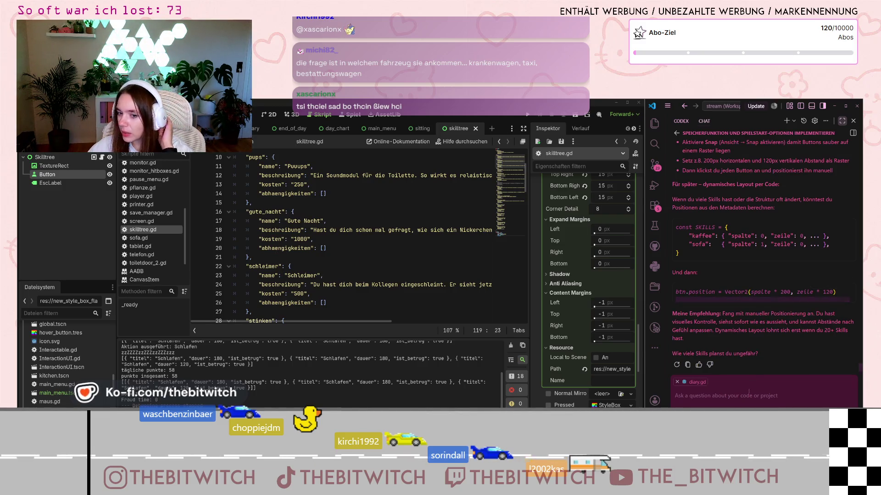
Reply to Codex: 'Ich hätte gerne eine Baumstruktur, die dynamisch anpassbar ist'
{"action": "type", "text": "Ich"}
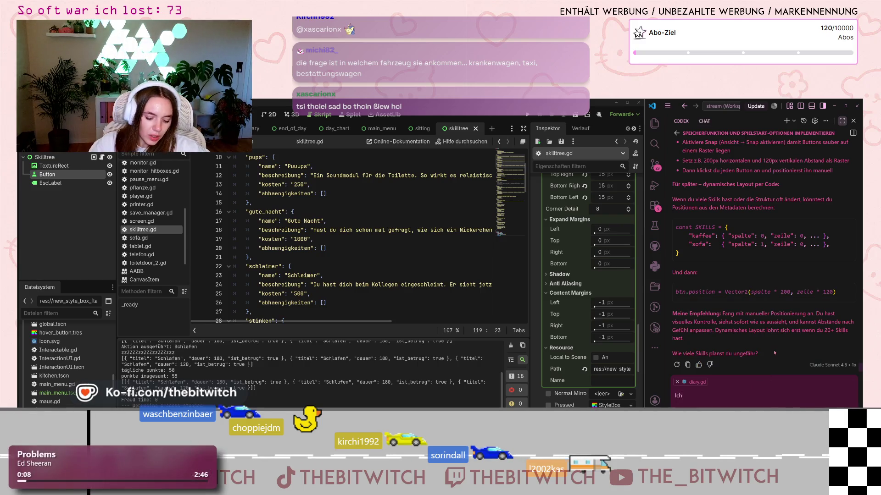
{"action": "type", "text": " hätte ge"}
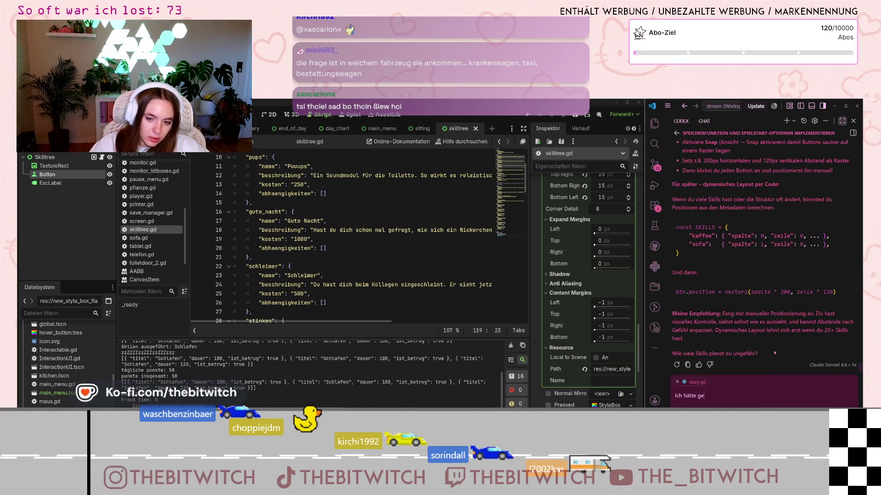
{"action": "type", "text": "rne eine Baumstruktur, die dynamisc"}
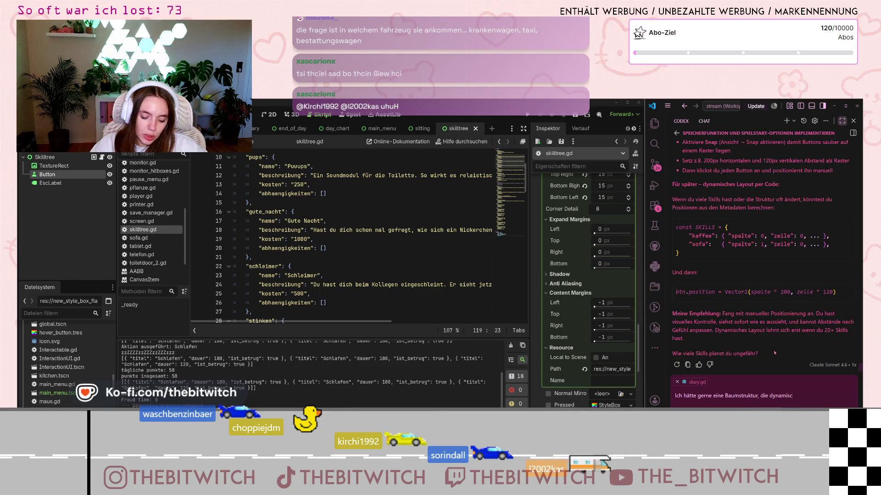
{"action": "type", "text": "h anpassbar ist"}
{"action": "key", "text": "Return"}
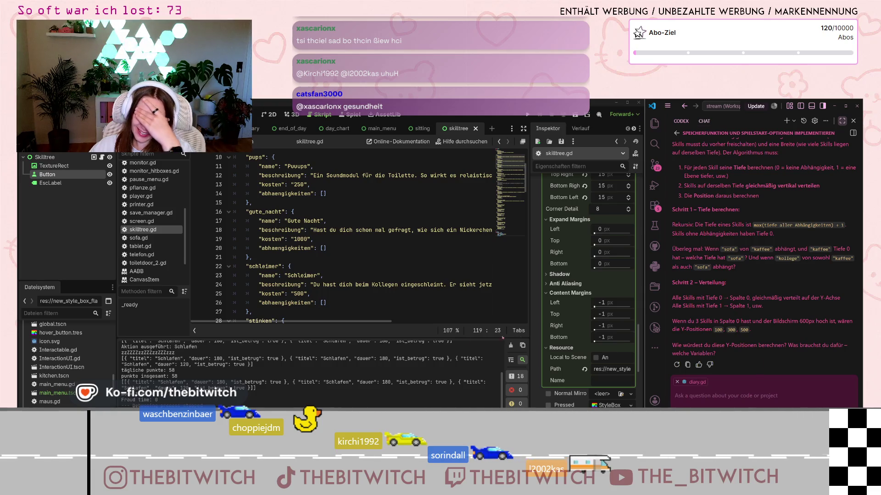
Scroll back up to reread Codex's depth-based tree layout plan
{"action": "scroll", "coordinate": [747, 270], "scroll_direction": "up", "scroll_amount": 2}
{"action": "scroll", "coordinate": [747, 269], "scroll_direction": "up", "scroll_amount": 1}
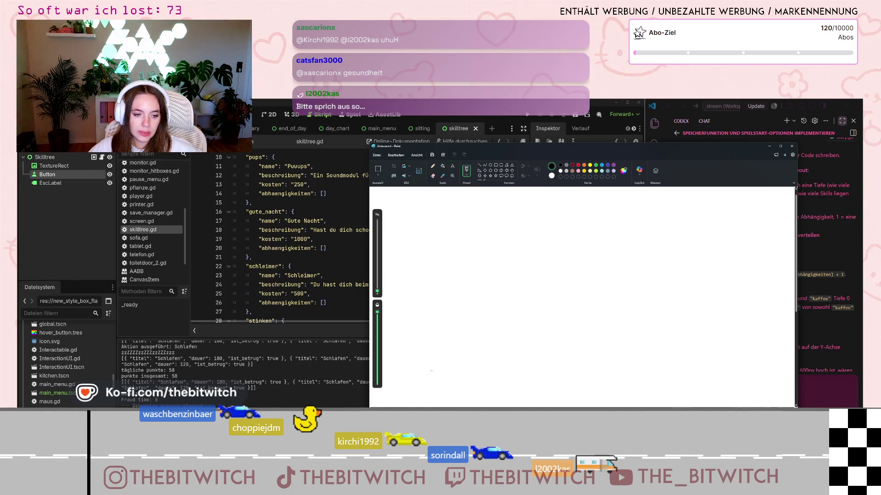
Draw two rounded boxes at the lower left, joined by a line, with another line running down
{"action": "left_click_drag", "start_coordinate": [434, 368], "coordinate": [428, 371]}
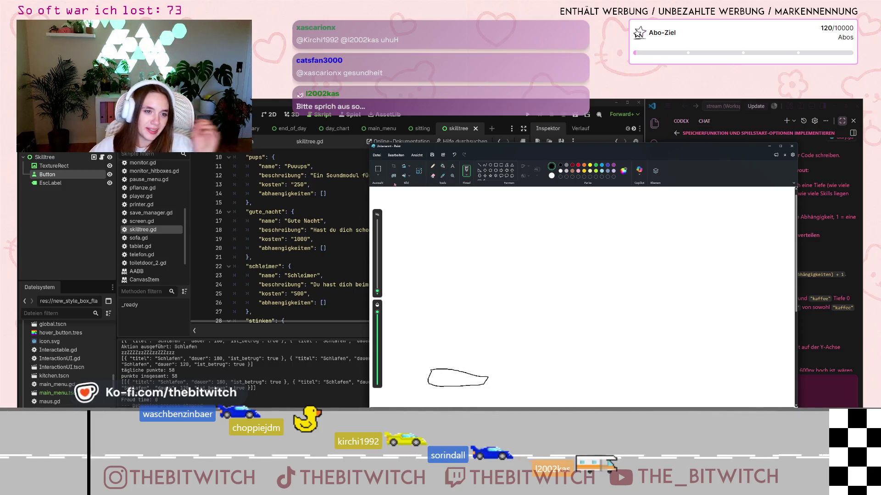
{"action": "left_click", "coordinate": [454, 155]}
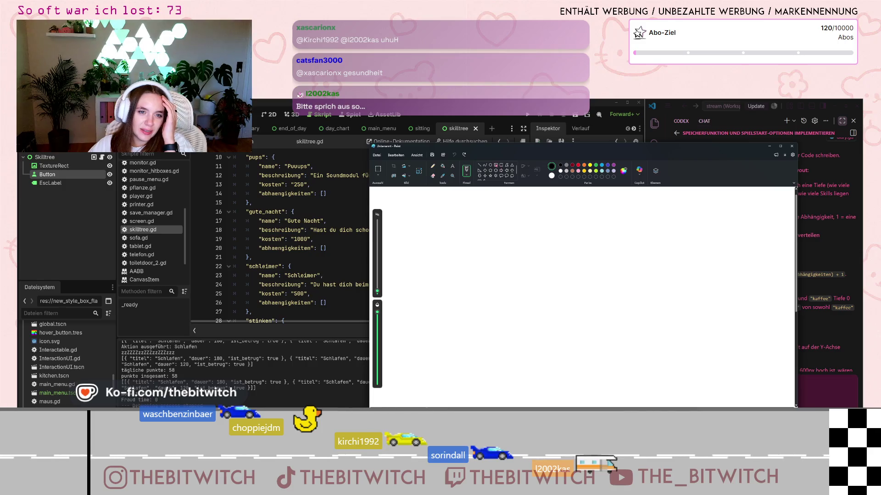
{"action": "left_click", "coordinate": [496, 165]}
{"action": "mouse_move", "coordinate": [403, 361]}
{"action": "left_mouse_down"}
{"action": "mouse_move", "coordinate": [422, 376]}
{"action": "mouse_move", "coordinate": [476, 382]}
{"action": "mouse_move", "coordinate": [468, 383]}
{"action": "left_mouse_up"}
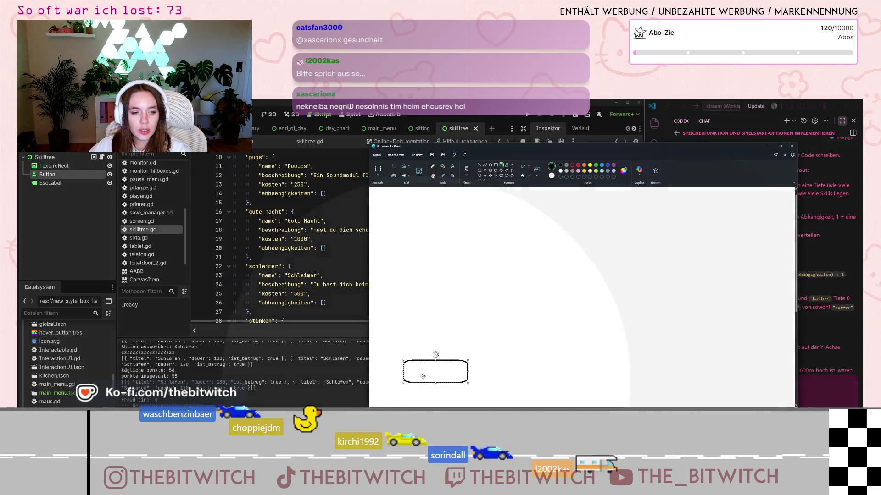
{"action": "key", "text": "ctrl"}
{"action": "key", "text": "ctrl"}
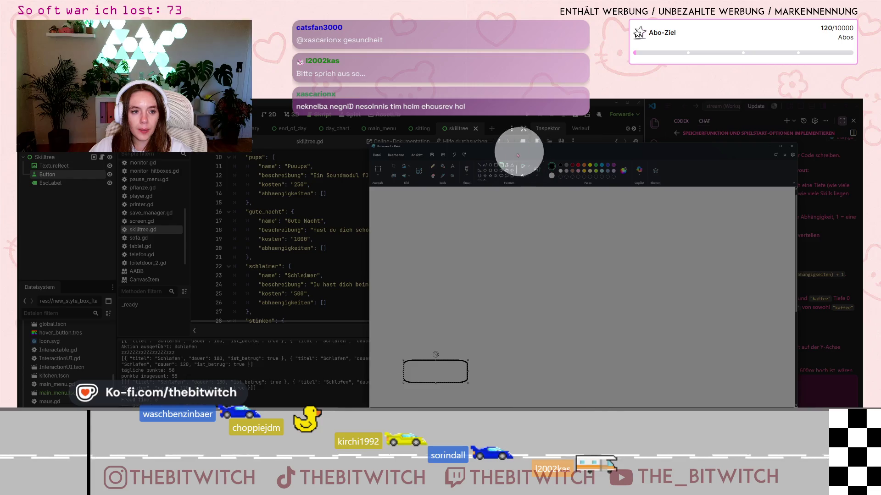
{"action": "left_click_drag", "start_coordinate": [378, 332], "coordinate": [434, 353]}
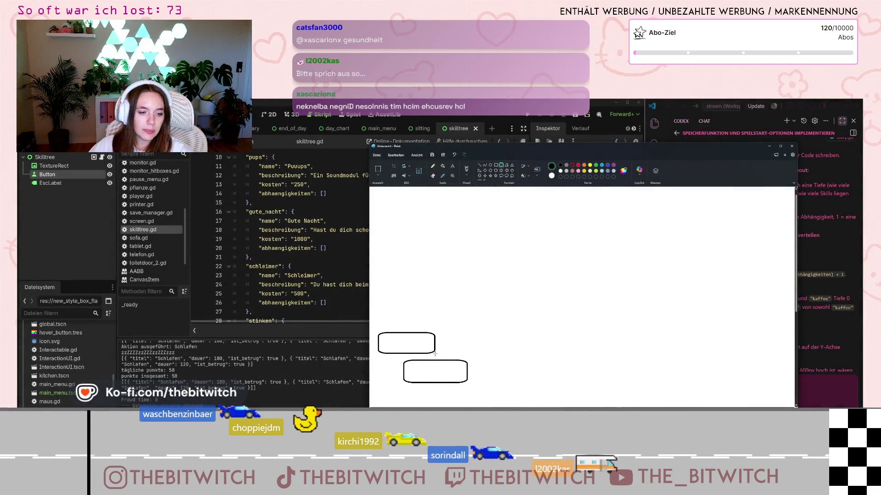
{"action": "left_click", "coordinate": [412, 359]}
{"action": "left_click_drag", "start_coordinate": [415, 353], "coordinate": [418, 361]}
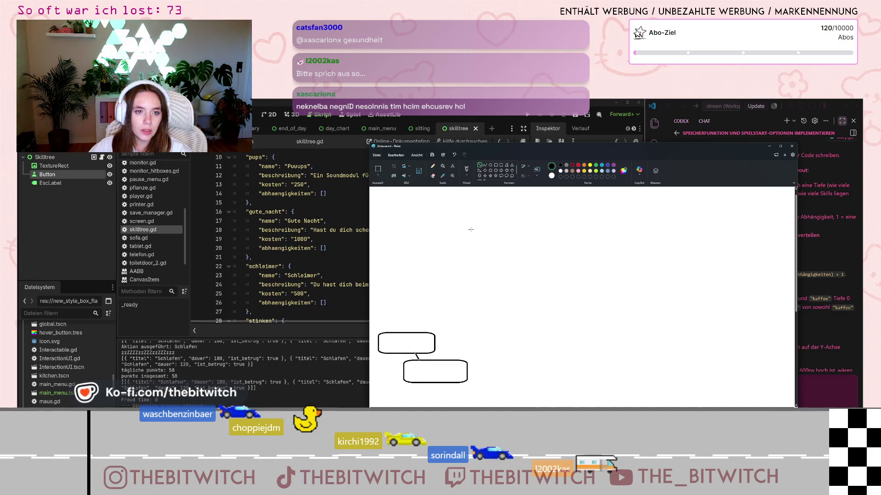
{"action": "left_click_drag", "start_coordinate": [442, 382], "coordinate": [461, 407]}
Add six more rounded skill boxes across the canvas and lines down to the tree base
{"action": "left_click", "coordinate": [501, 165]}
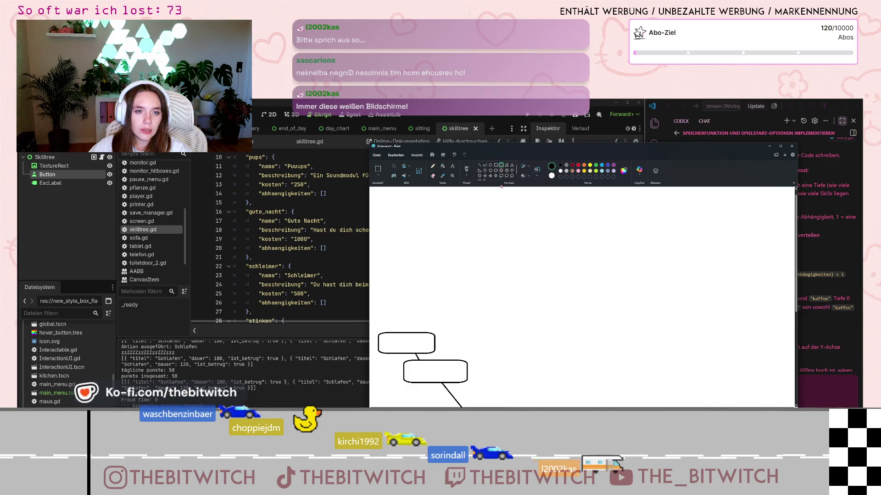
{"action": "mouse_move", "coordinate": [441, 228]}
{"action": "left_mouse_down"}
{"action": "mouse_move", "coordinate": [504, 255]}
{"action": "mouse_move", "coordinate": [505, 248]}
{"action": "left_mouse_up"}
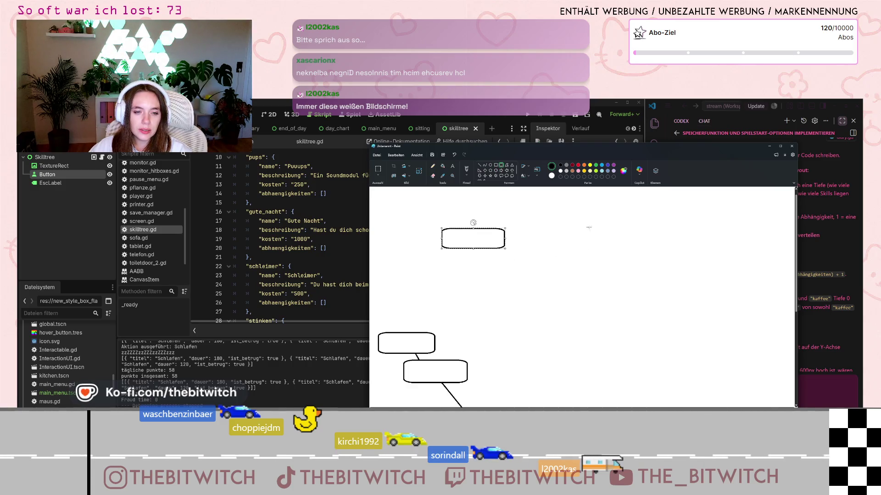
{"action": "mouse_move", "coordinate": [488, 279]}
{"action": "left_mouse_down"}
{"action": "mouse_move", "coordinate": [579, 308]}
{"action": "mouse_move", "coordinate": [558, 302]}
{"action": "left_mouse_up"}
{"action": "left_click_drag", "start_coordinate": [567, 208], "coordinate": [632, 233]}
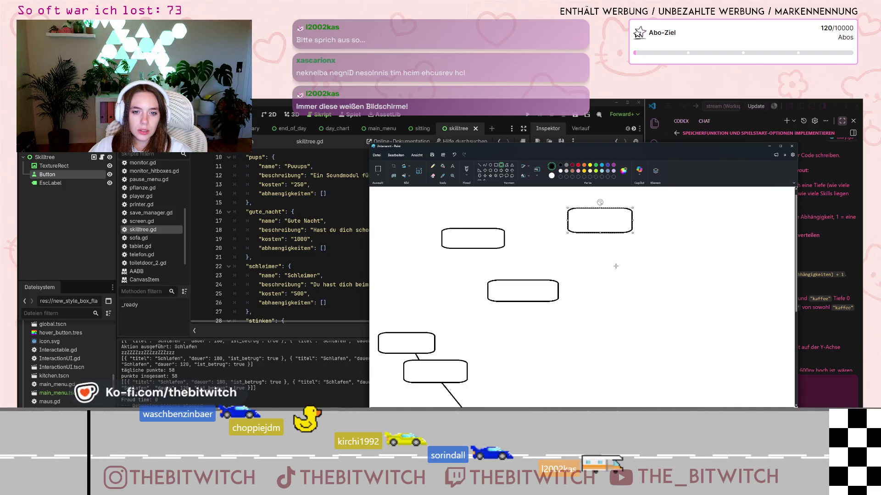
{"action": "left_click_drag", "start_coordinate": [614, 266], "coordinate": [667, 285]}
{"action": "left_click_drag", "start_coordinate": [718, 371], "coordinate": [778, 391]}
{"action": "mouse_move", "coordinate": [758, 341]}
{"action": "left_mouse_down"}
{"action": "mouse_move", "coordinate": [786, 365]}
{"action": "mouse_move", "coordinate": [792, 356]}
{"action": "left_mouse_up"}
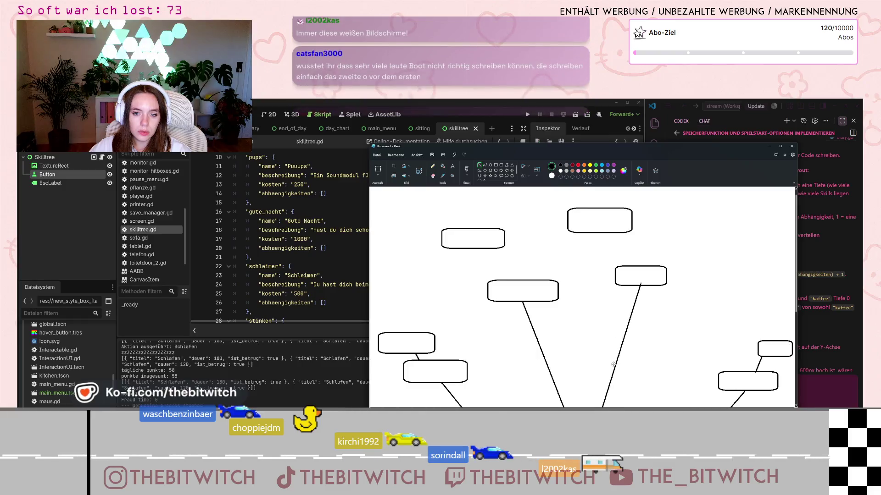
{"action": "left_click_drag", "start_coordinate": [599, 234], "coordinate": [584, 407]}
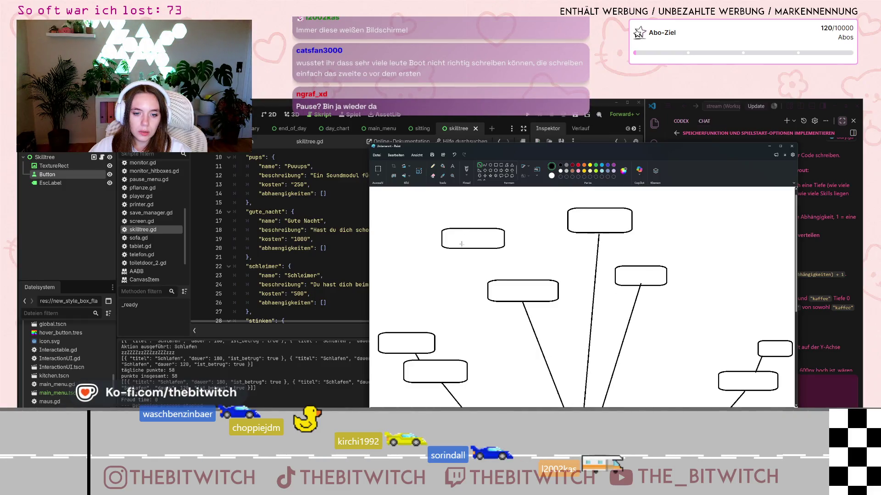
{"action": "left_click_drag", "start_coordinate": [455, 250], "coordinate": [515, 409]}
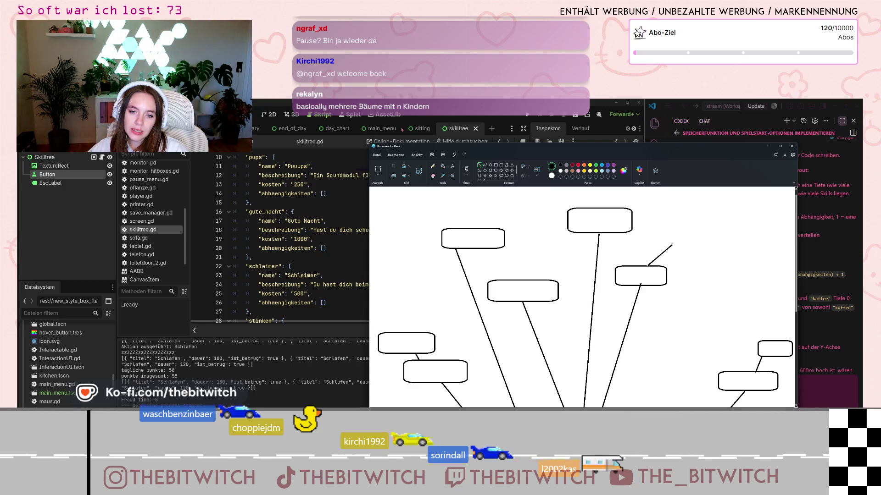
Add a small rounded box at the top right and snip the whole sketch canvas
{"action": "left_click", "coordinate": [501, 164]}
{"action": "mouse_move", "coordinate": [650, 233]}
{"action": "left_mouse_down"}
{"action": "mouse_move", "coordinate": [718, 250]}
{"action": "mouse_move", "coordinate": [702, 247]}
{"action": "left_mouse_up"}
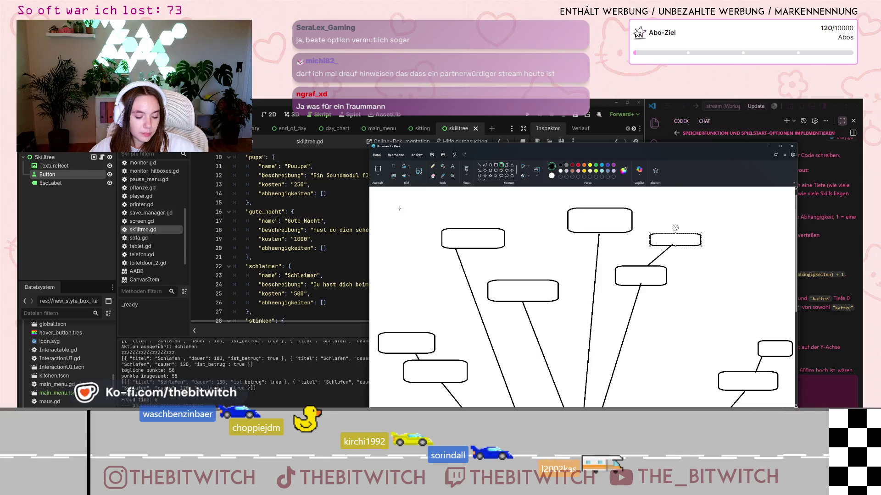
{"action": "key", "text": "super+shift+s"}
{"action": "mouse_move", "coordinate": [369, 186]}
{"action": "left_mouse_down"}
{"action": "mouse_move", "coordinate": [528, 314]}
{"action": "mouse_move", "coordinate": [794, 408]}
{"action": "left_mouse_up"}
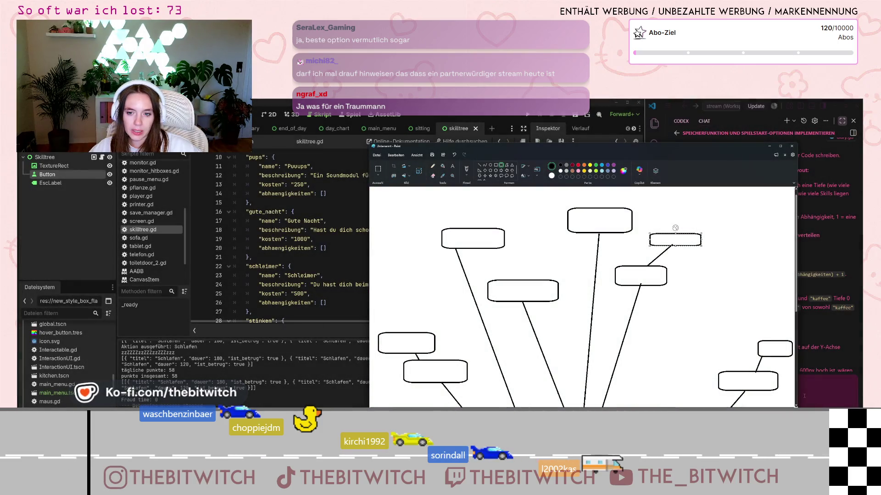
{"action": "left_click", "coordinate": [809, 400]}
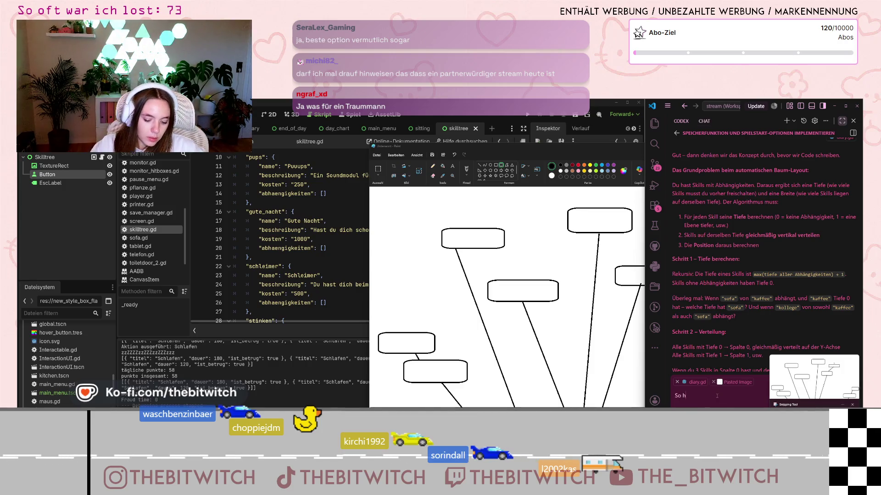
Send the pasted sketch to Codex with 'So hätte ich das gerne' and minimize Paint
{"action": "type", "text": "ätte ich da."}
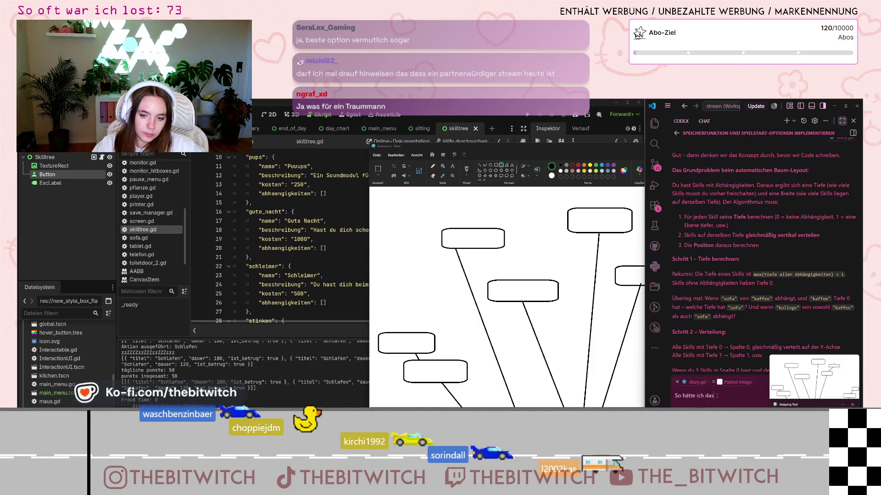
{"action": "key", "text": "BackSpace"}
{"action": "type", "text": "s ge"}
{"action": "key", "text": "Return"}
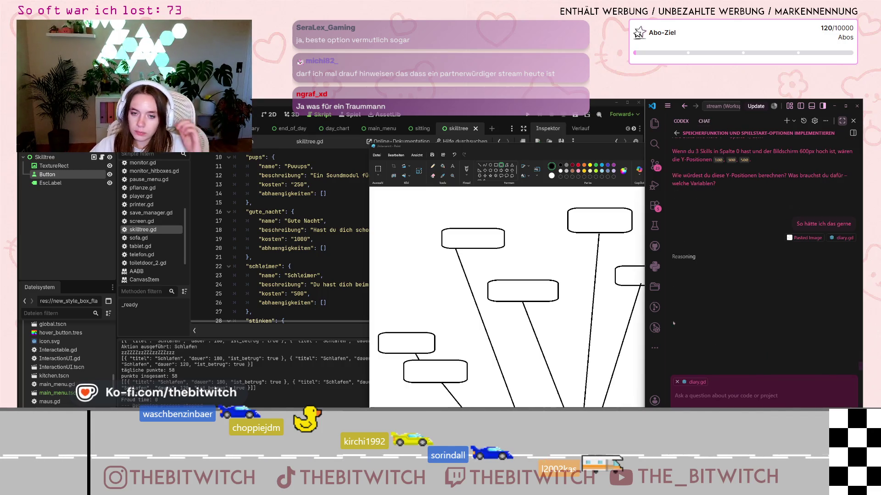
{"action": "key", "text": "alt+Tab"}
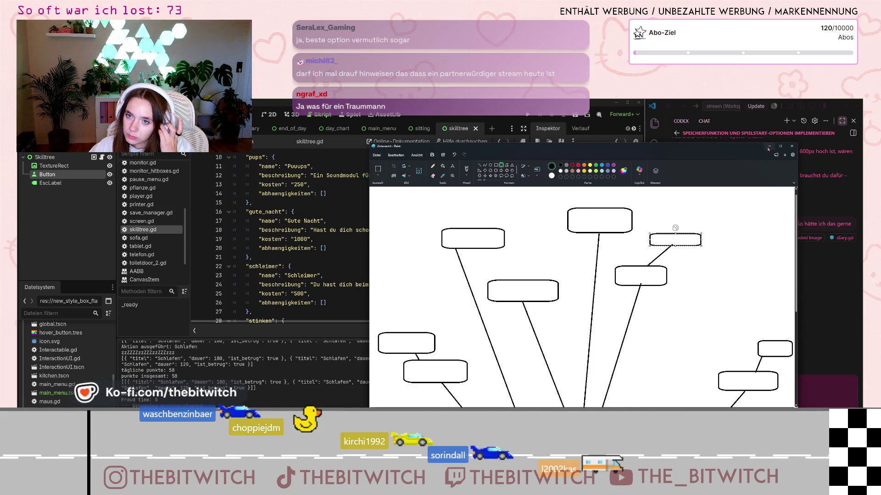
{"action": "left_click", "coordinate": [769, 147]}
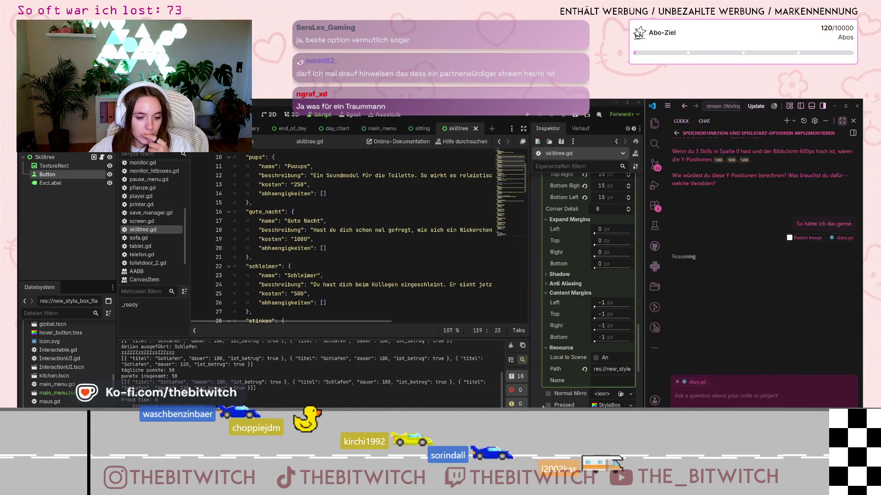
{"action": "key", "text": "alt+Tab"}
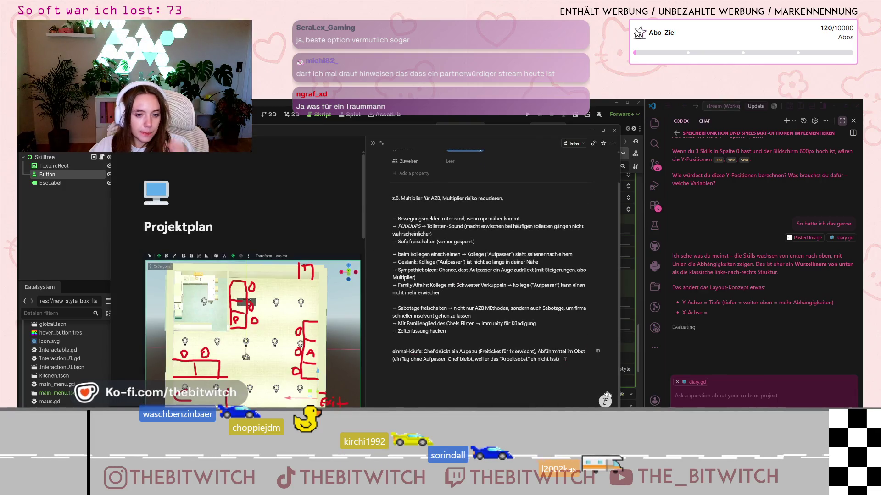
Paste the sketch image below the last paragraph of the Projektplan page, then leave Notion
{"action": "left_click", "coordinate": [566, 374]}
{"action": "key", "text": "ctrl+v"}
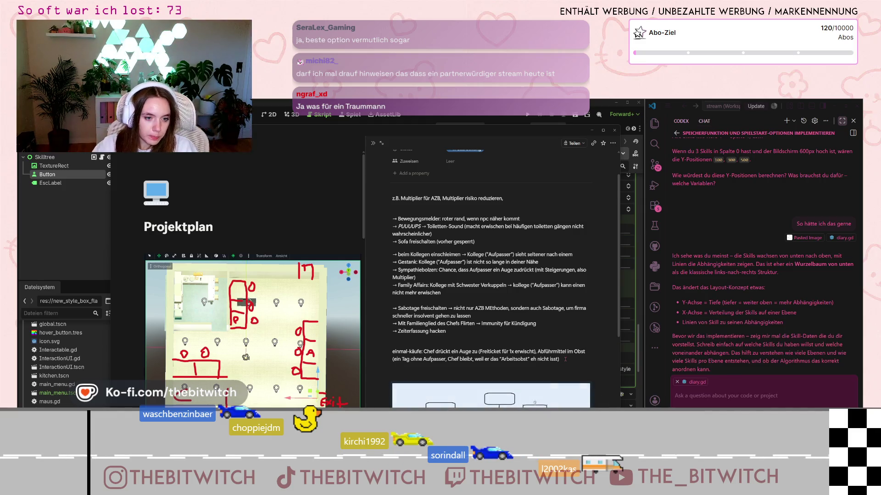
{"action": "scroll", "coordinate": [482, 323], "scroll_direction": "down", "scroll_amount": 2}
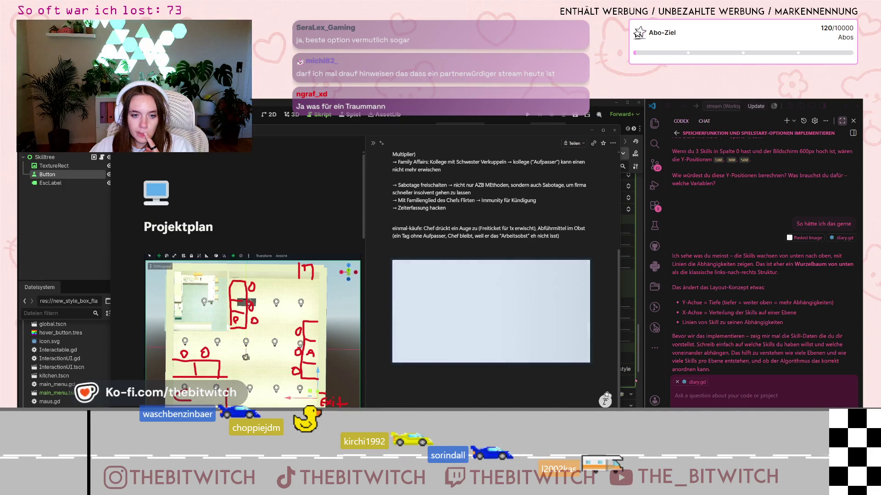
{"action": "left_click", "coordinate": [592, 131]}
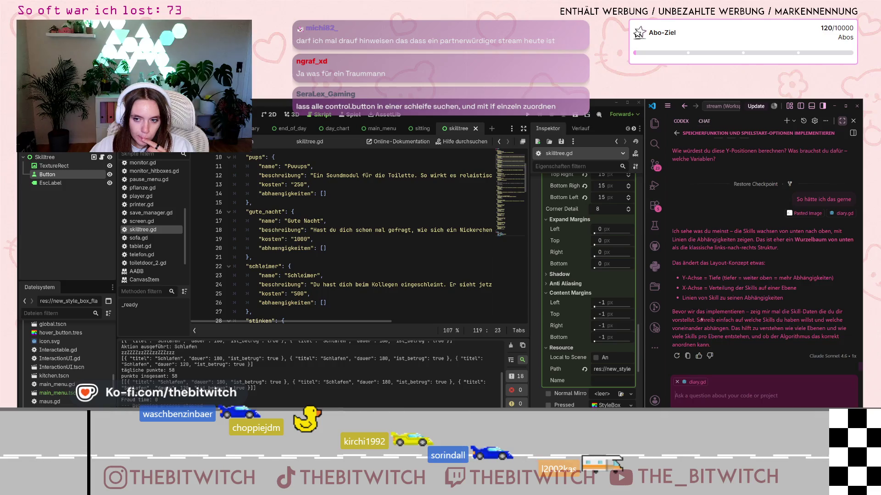
Ask Codex to look into skilltree.gd, then highlight the button-creation loop in _ready()
{"action": "type", "text": "g"}
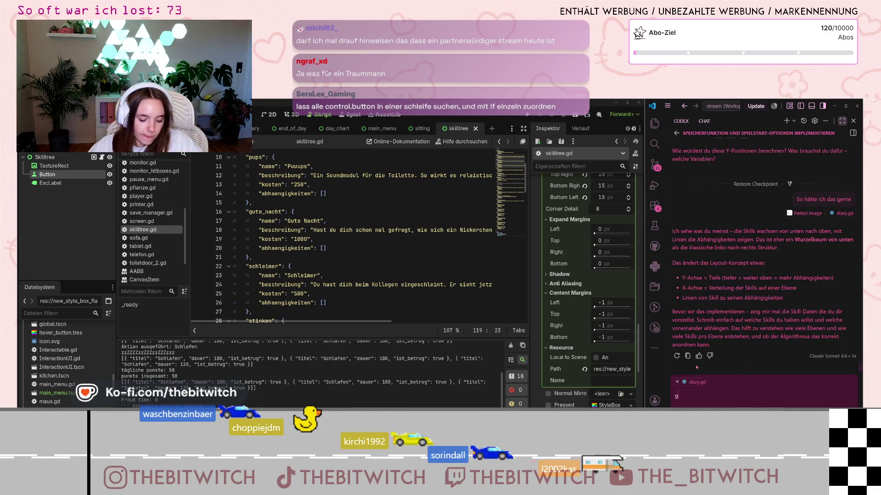
{"action": "type", "text": "uck doch in die"}
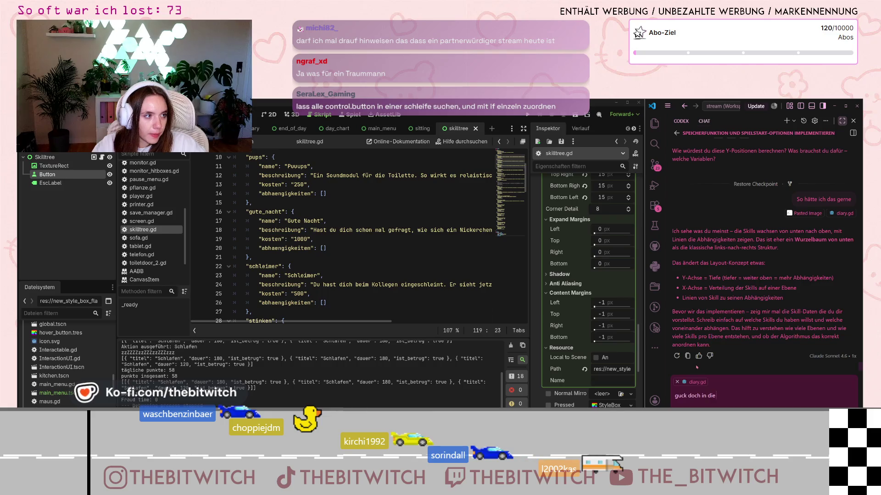
{"action": "type", "text": " skilltree"}
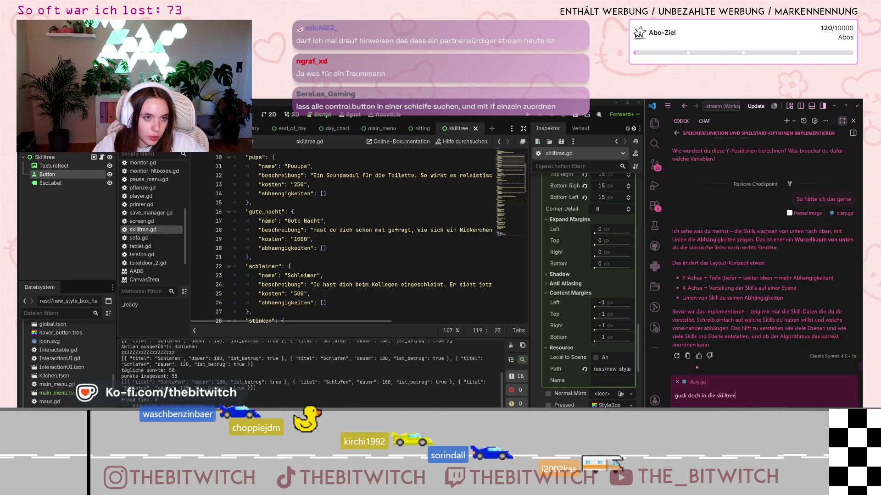
{"action": "key", "text": "Return"}
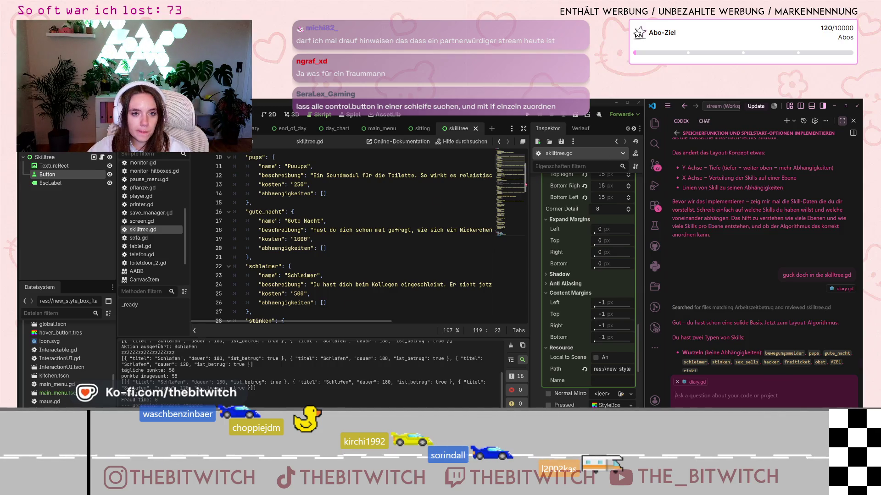
{"action": "scroll", "coordinate": [523, 257], "scroll_direction": "down", "scroll_amount": 20}
{"action": "mouse_move", "coordinate": [246, 266]}
{"action": "left_mouse_down"}
{"action": "mouse_move", "coordinate": [321, 267]}
{"action": "mouse_move", "coordinate": [331, 276]}
{"action": "mouse_move", "coordinate": [316, 301]}
{"action": "left_mouse_up"}
{"action": "left_click", "coordinate": [330, 294]}
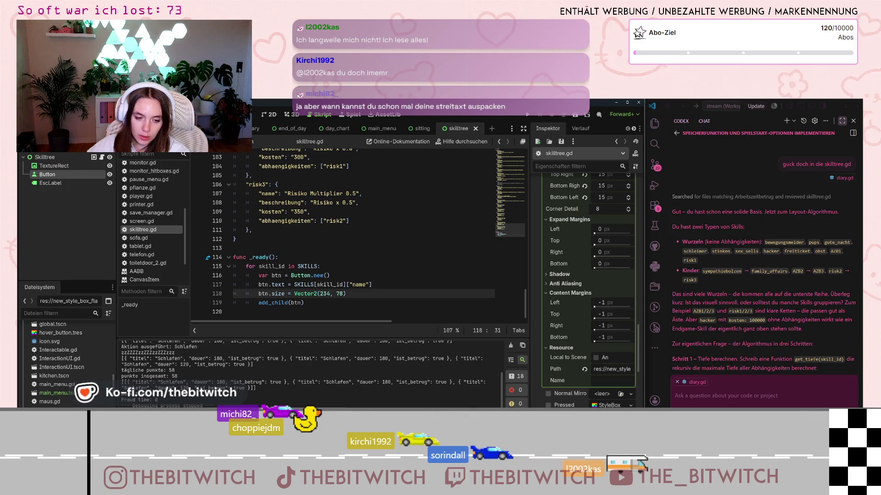
{"action": "key", "text": "alt+Tab"}
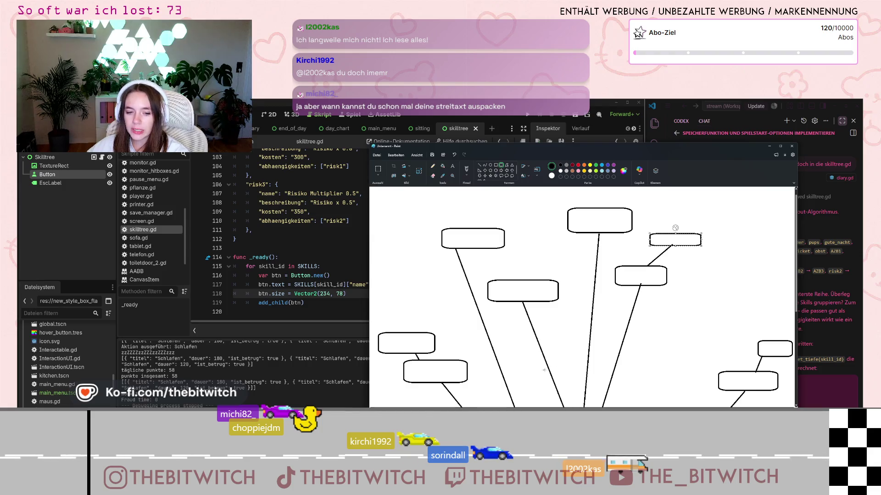
Briefly spotlight a spot on the Paint skill-tree sketch, then move it left beside the AI chat
{"action": "key", "text": "ctrl"}
{"action": "key", "text": "ctrl"}
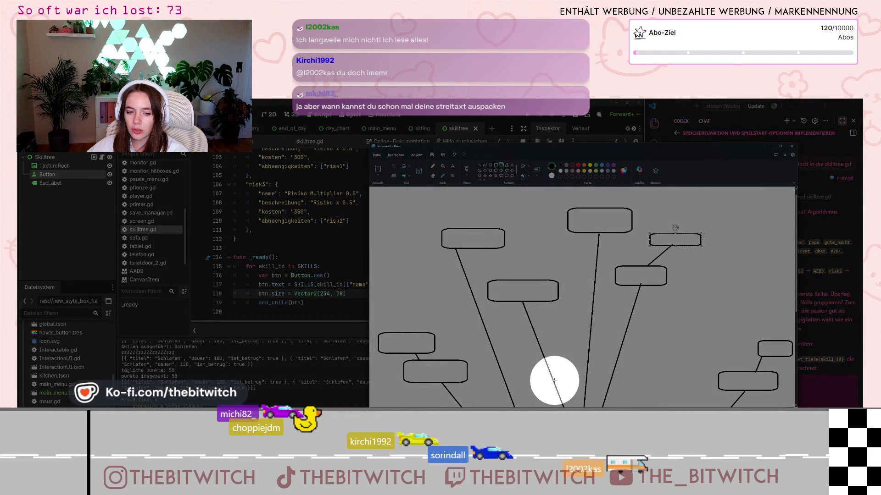
{"action": "key", "text": "ctrl"}
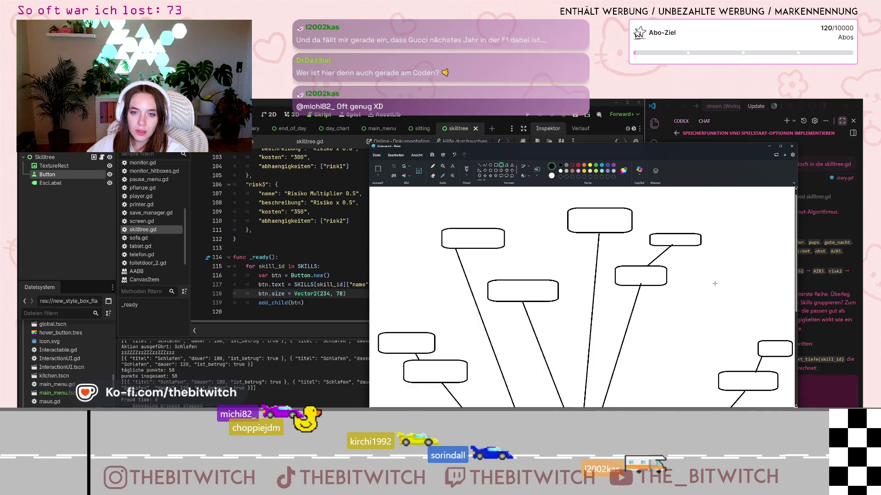
{"action": "mouse_move", "coordinate": [757, 148]}
{"action": "left_mouse_down"}
{"action": "mouse_move", "coordinate": [624, 147]}
{"action": "mouse_move", "coordinate": [546, 158]}
{"action": "left_mouse_up"}
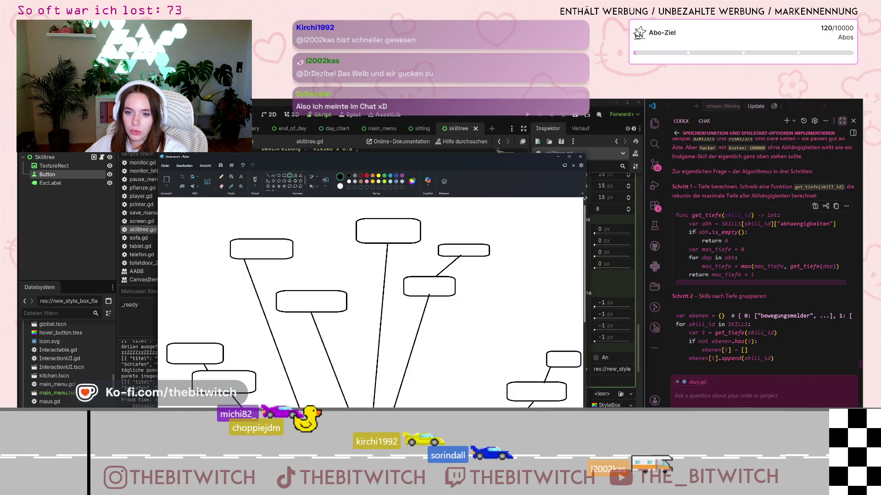
{"action": "scroll", "coordinate": [741, 281], "scroll_direction": "up", "scroll_amount": 2}
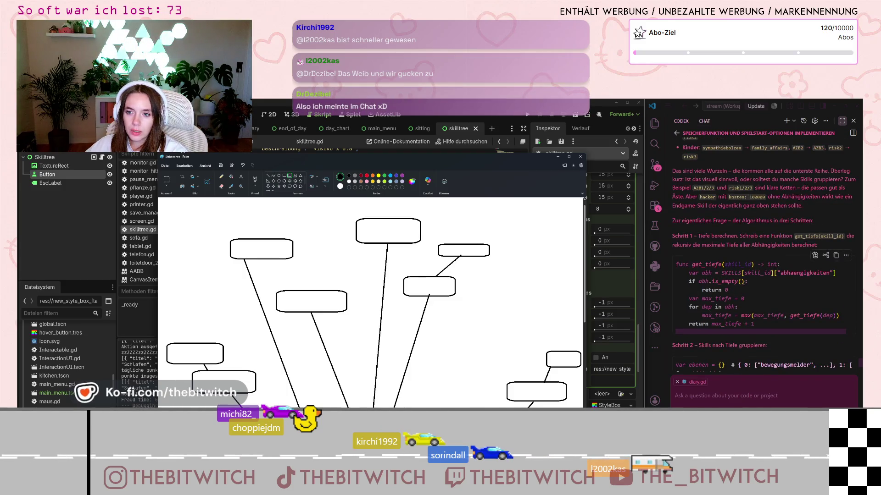
{"action": "scroll", "coordinate": [753, 283], "scroll_direction": "down", "scroll_amount": 8}
{"action": "scroll", "coordinate": [763, 284], "scroll_direction": "down", "scroll_amount": 2}
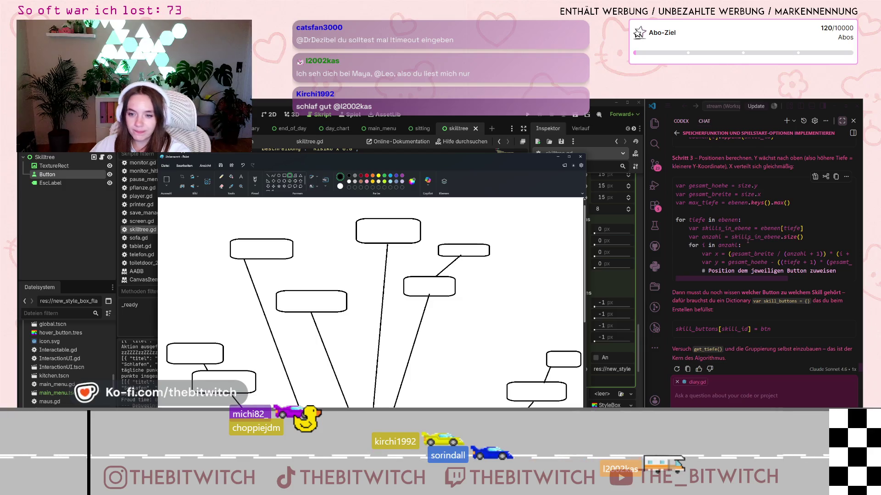
{"action": "scroll", "coordinate": [552, 279], "scroll_direction": "down", "scroll_amount": 1}
{"action": "scroll", "coordinate": [552, 278], "scroll_direction": "up", "scroll_amount": 1}
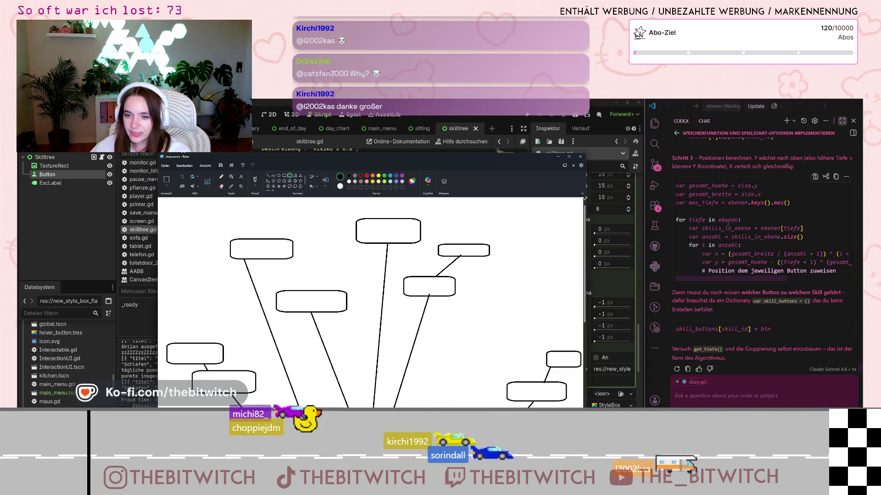
{"action": "scroll", "coordinate": [724, 216], "scroll_direction": "down", "scroll_amount": 1}
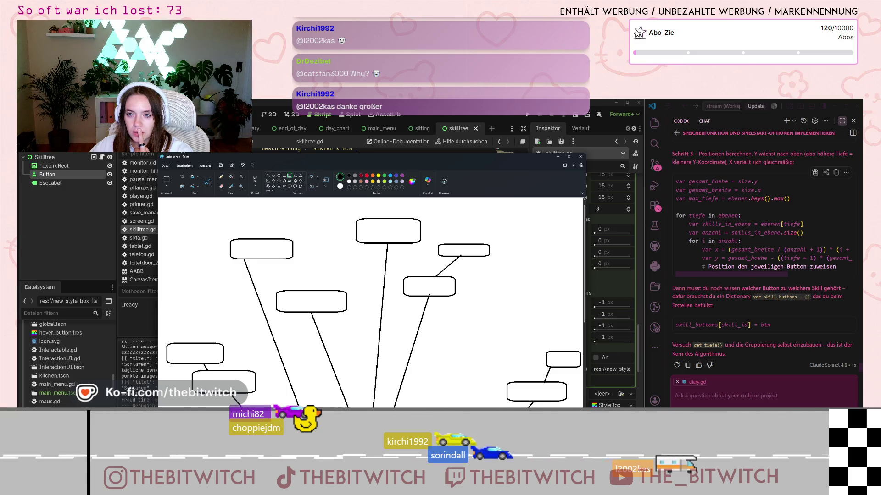
{"action": "left_click", "coordinate": [764, 388]}
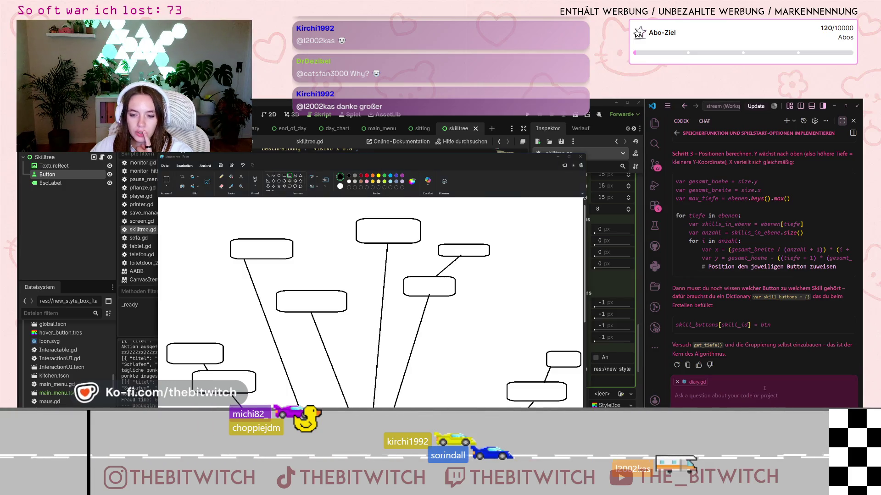
Send the German request 'ich hätte gerne, dass weniger kostende skills weiter unten…' for cost-based, unevenly spaced placement
{"action": "type", "text": "i"}
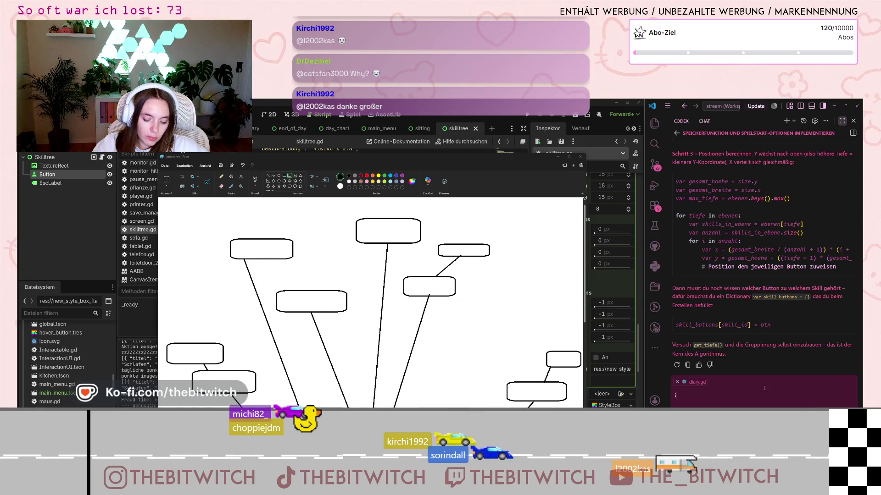
{"action": "type", "text": "ch hät"}
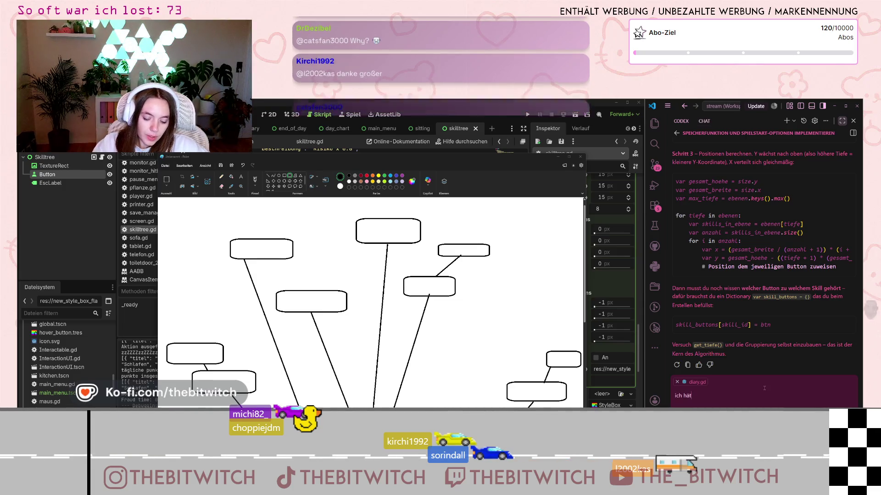
{"action": "type", "text": "te gerne, da"}
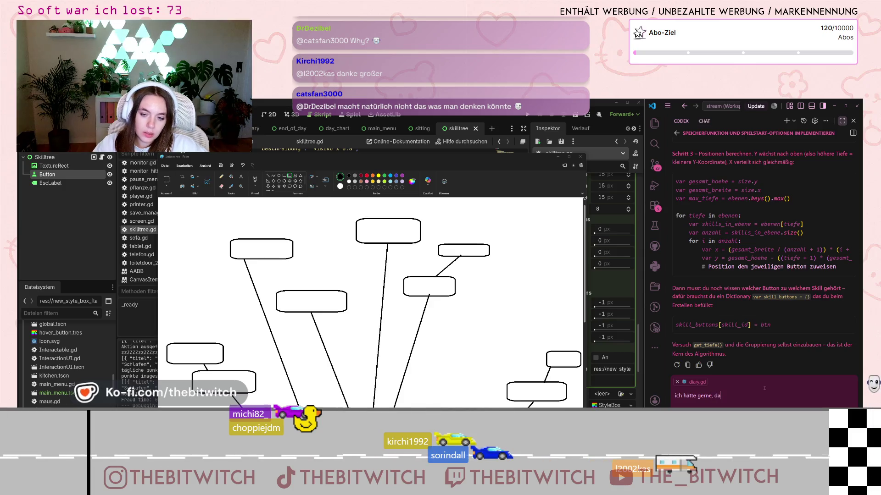
{"action": "type", "text": "ss weniger ko"}
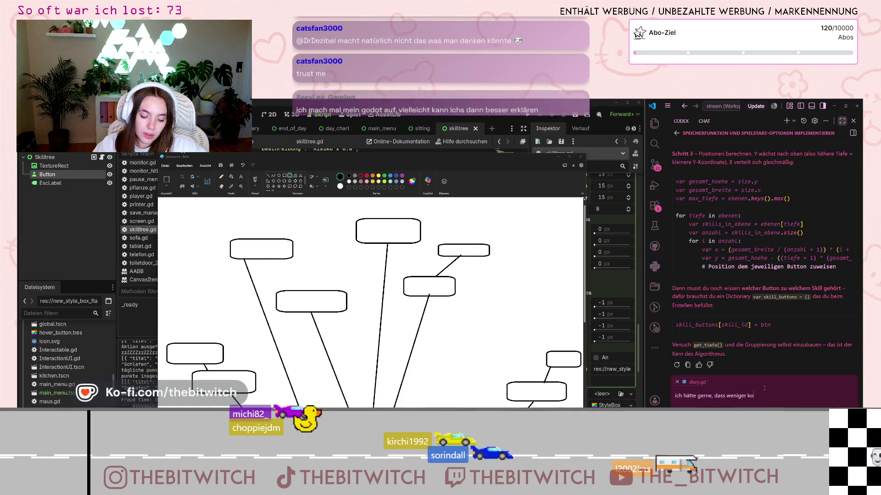
{"action": "type", "text": "stende skills weiter unten a"}
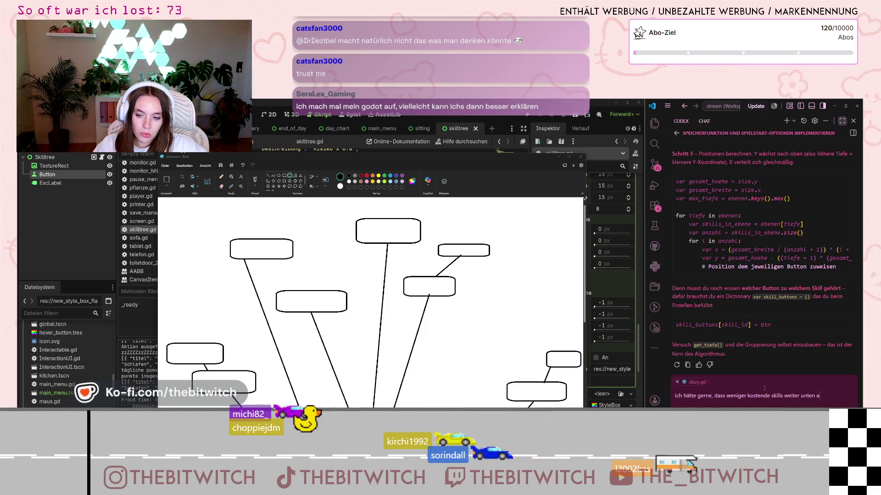
{"action": "type", "text": "ngeordnet"}
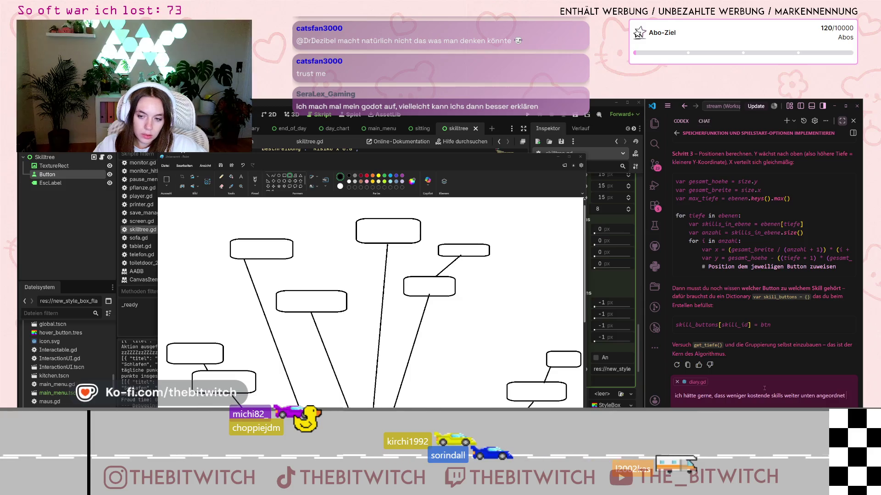
{"action": "type", "text": " sind und teur"}
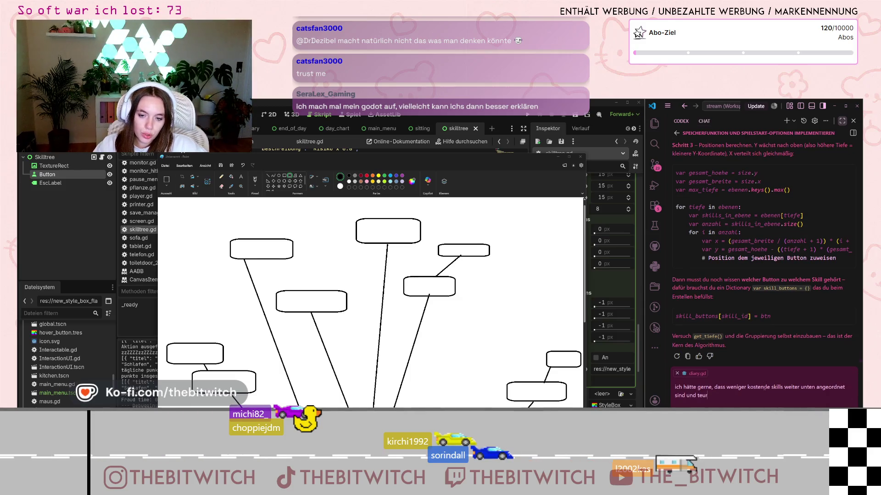
{"action": "type", "text": "ere weit"}
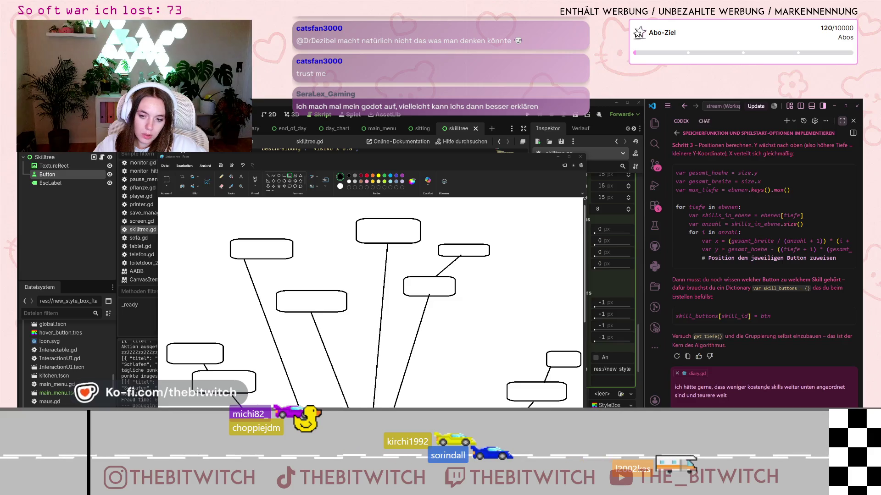
{"action": "type", "text": "er oben. Außerdem sollte"}
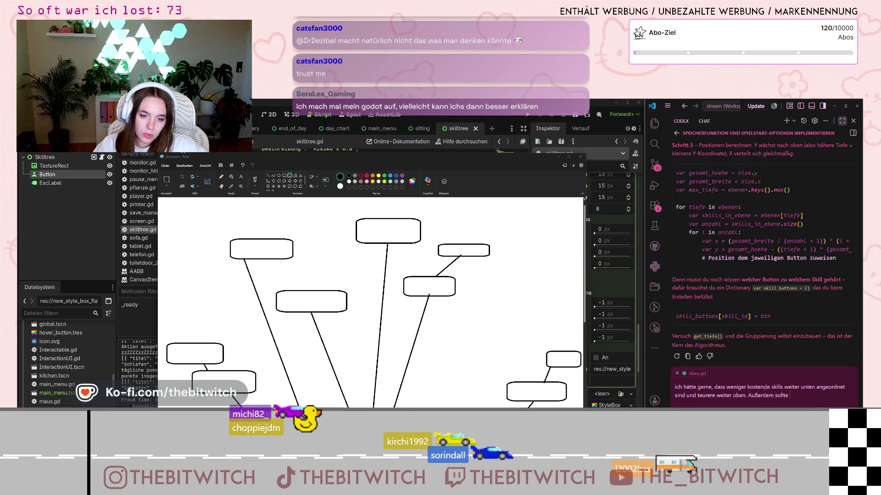
{"action": "type", "text": " die verteilu"}
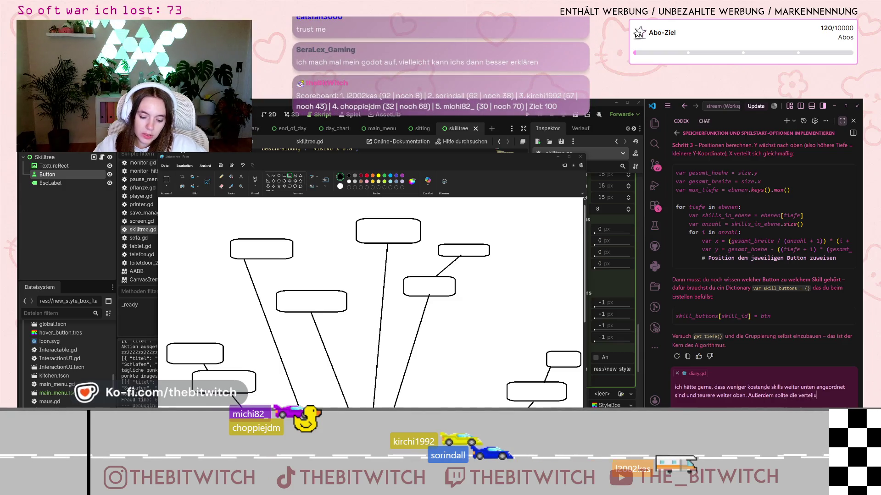
{"action": "type", "text": "ng in"}
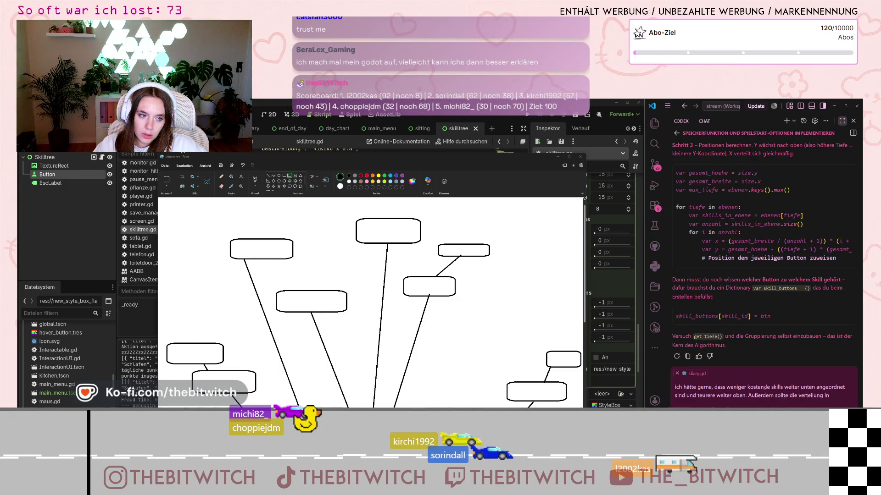
{"action": "type", "text": " höhe und breite etwas \""}
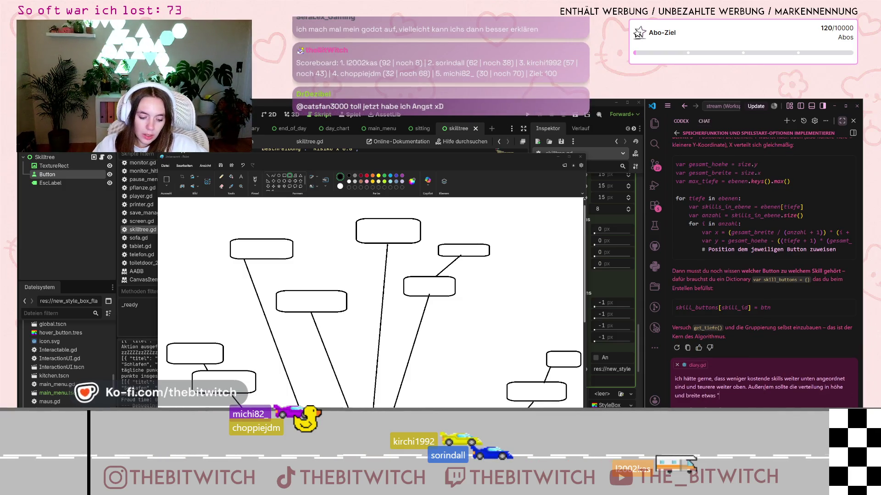
{"action": "type", "text": "random"}
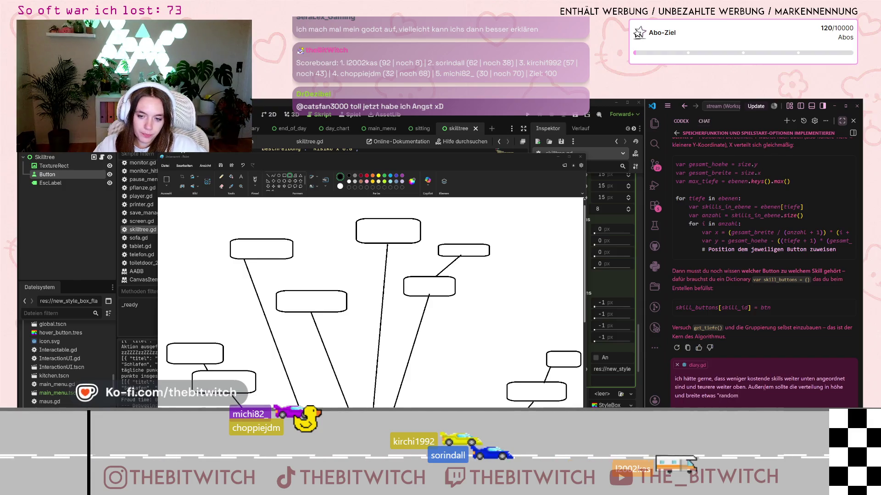
{"action": "type", "text": "\" aussehen, also nicht perfe"}
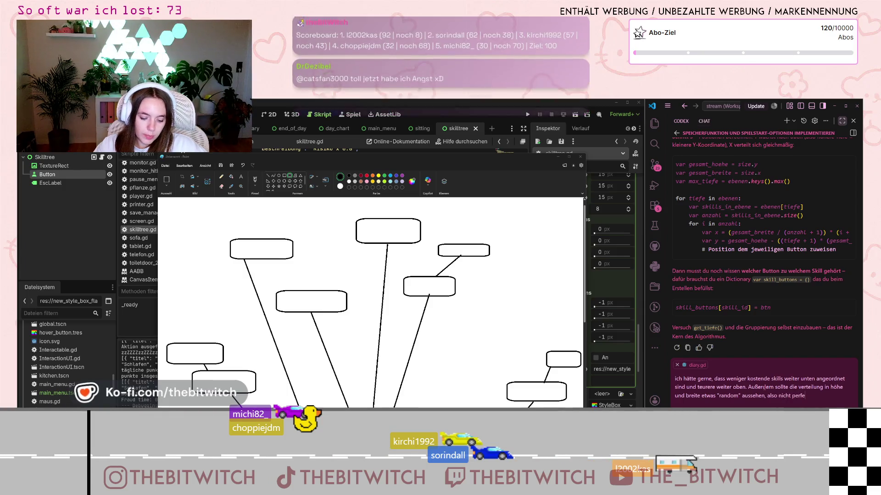
{"action": "type", "text": "kte abstände"}
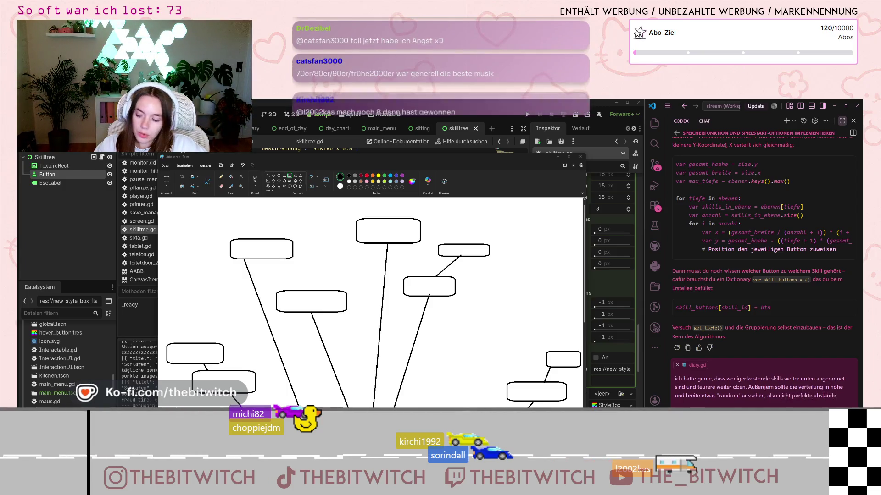
{"action": "key", "text": "Return"}
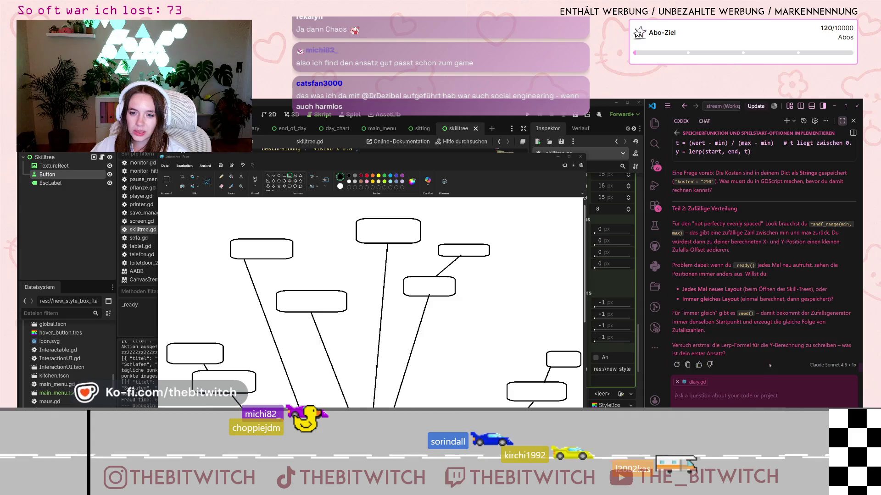
Reply 'jedes mal neu wäre witzig' and scroll through the AI's plan for finding min/max skill costs
{"action": "type", "text": "jedes mal neu wäre witzig"}
{"action": "key", "text": "Return"}
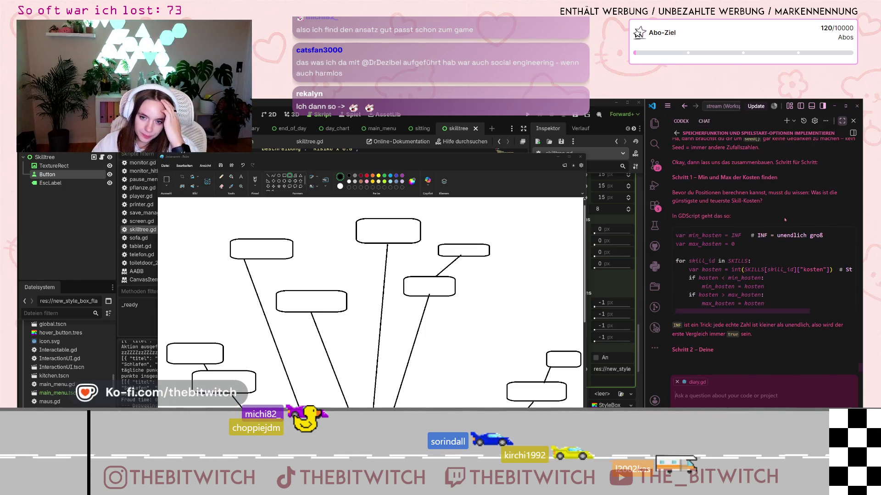
{"action": "scroll", "coordinate": [789, 303], "scroll_direction": "up", "scroll_amount": 2}
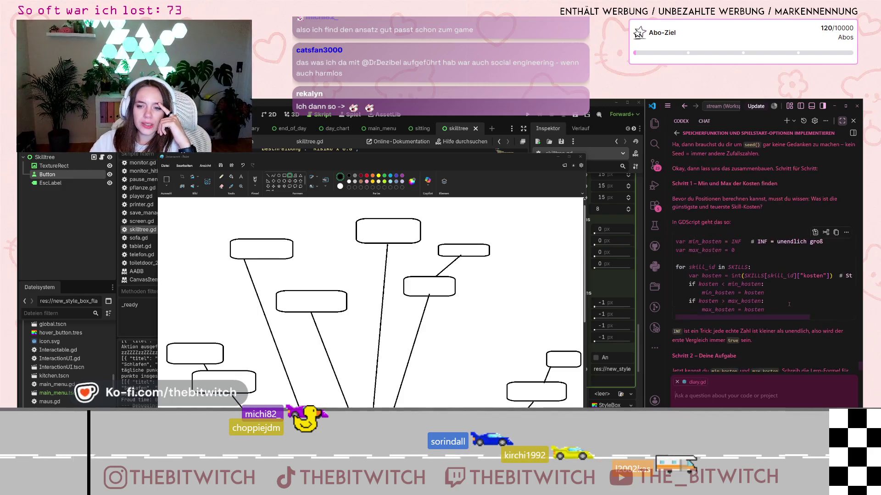
{"action": "scroll", "coordinate": [789, 304], "scroll_direction": "up", "scroll_amount": 2}
{"action": "scroll", "coordinate": [780, 292], "scroll_direction": "down", "scroll_amount": 2}
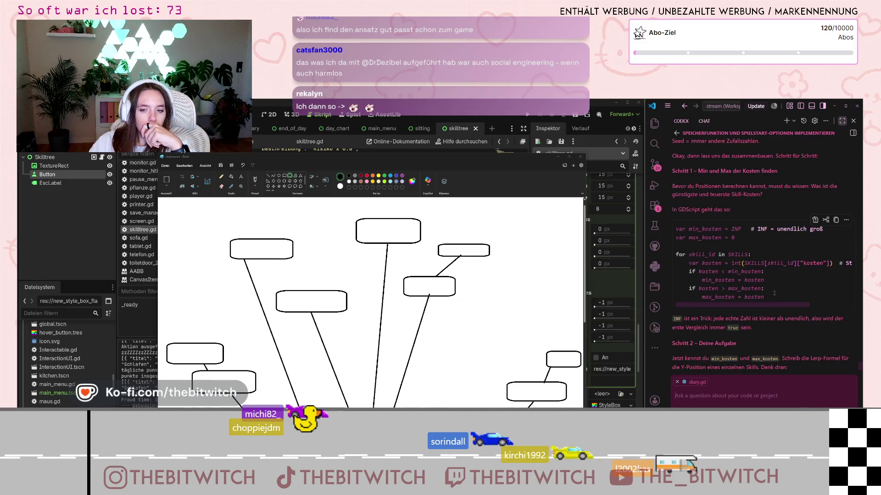
{"action": "scroll", "coordinate": [741, 274], "scroll_direction": "up", "scroll_amount": 4}
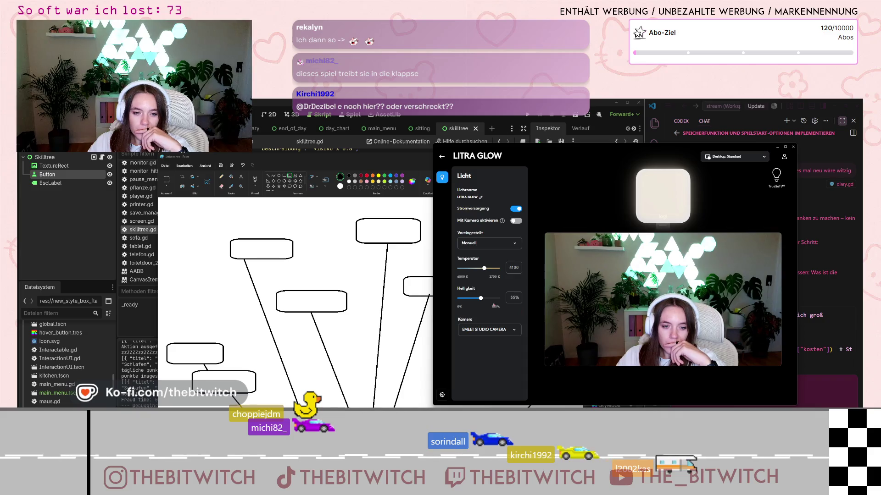
Dim the Litra Glow light to 0% brightness and close its window
{"action": "left_click_drag", "start_coordinate": [481, 298], "coordinate": [457, 299]}
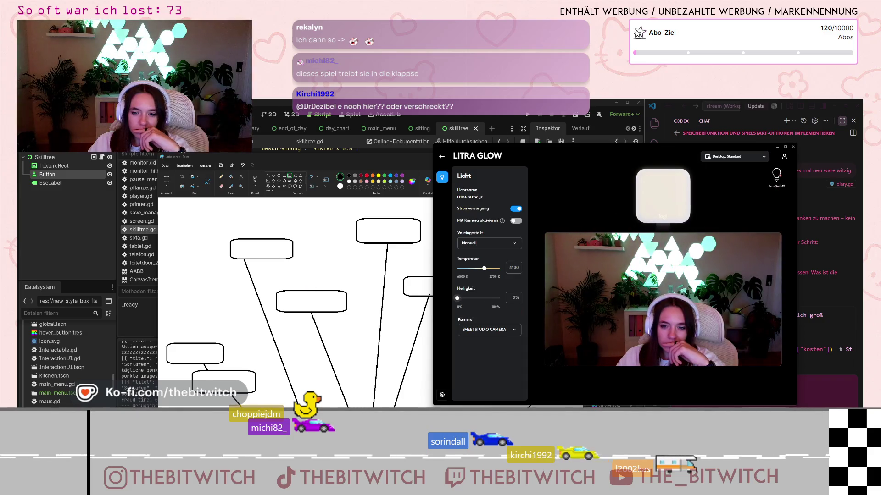
{"action": "left_click", "coordinate": [793, 147]}
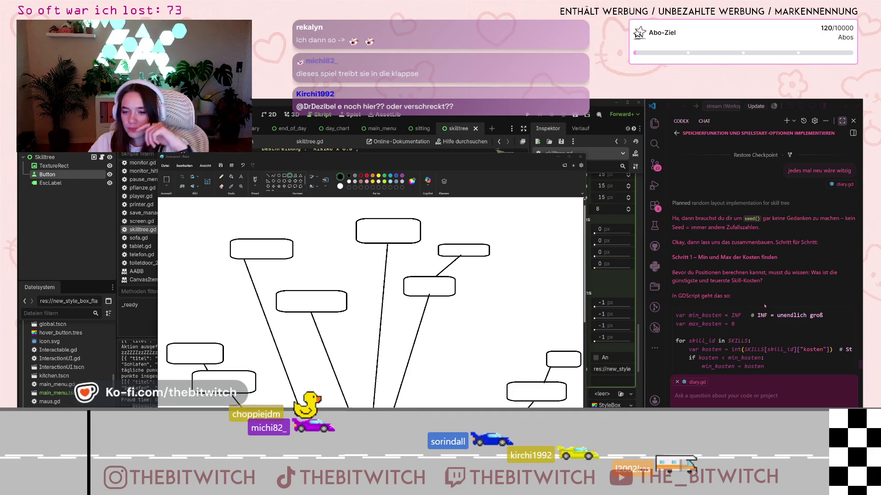